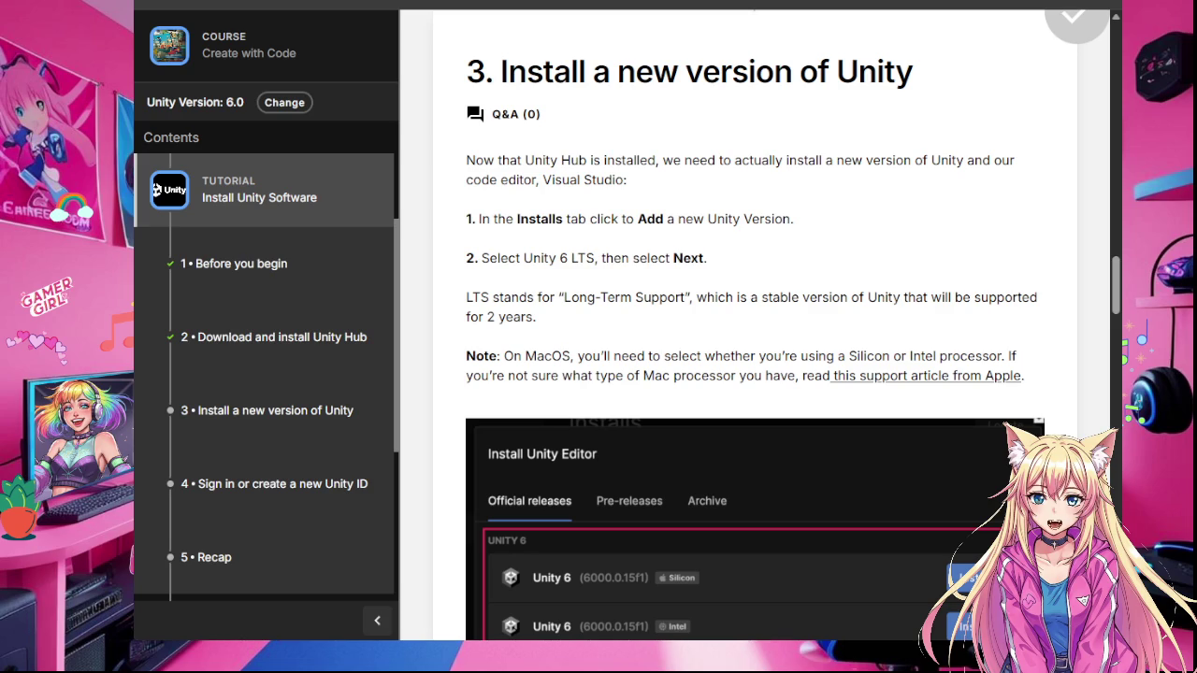
Step: Read through step 3 of the Install Unity Software tutorial and mark it complete
{"action": "scroll", "coordinate": [859, 493], "scroll_direction": "down", "scroll_amount": 5}
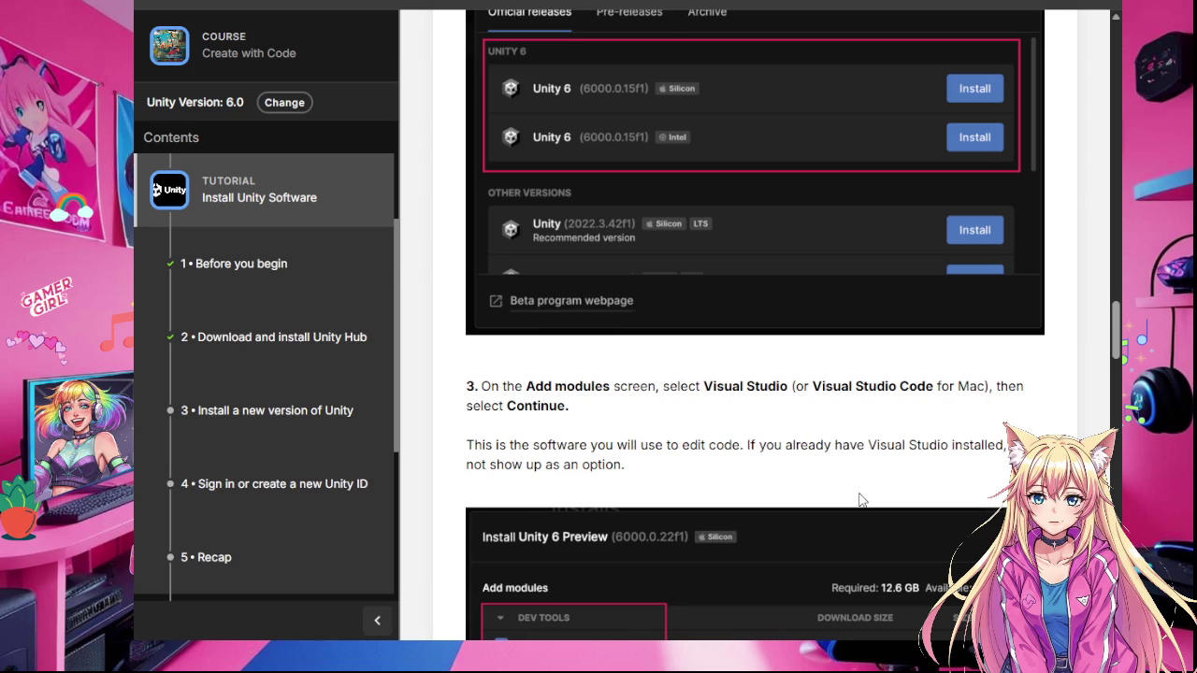
{"action": "scroll", "coordinate": [862, 500], "scroll_direction": "down", "scroll_amount": 1}
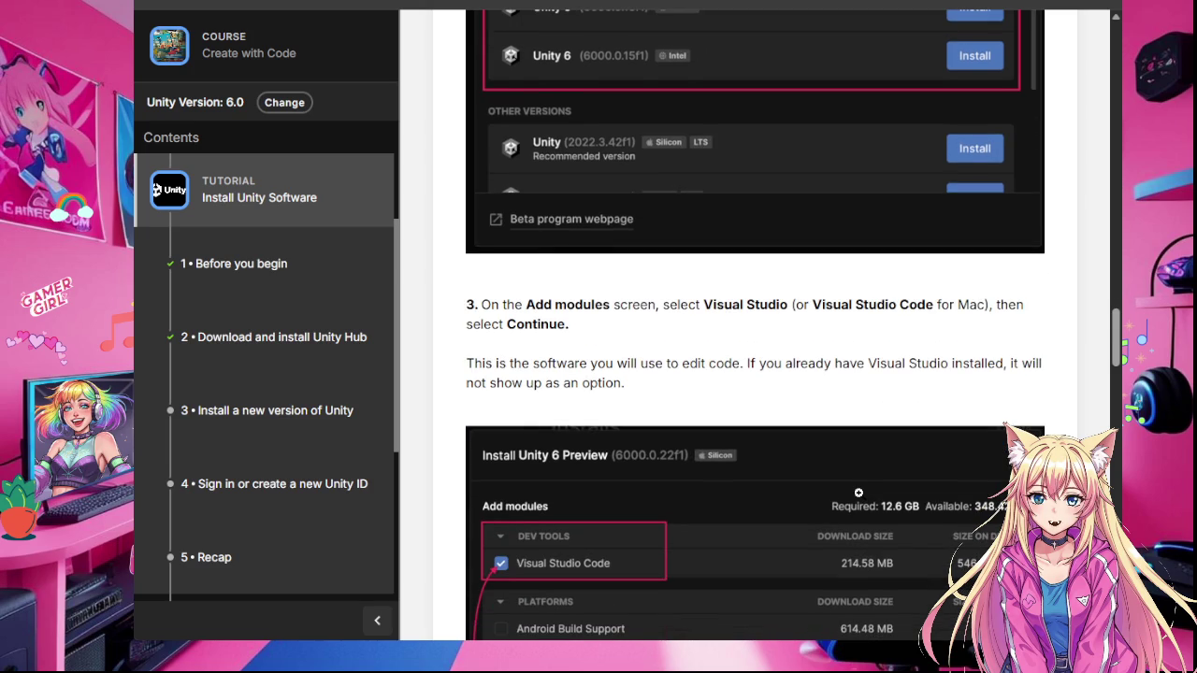
{"action": "scroll", "coordinate": [859, 492], "scroll_direction": "down", "scroll_amount": 1}
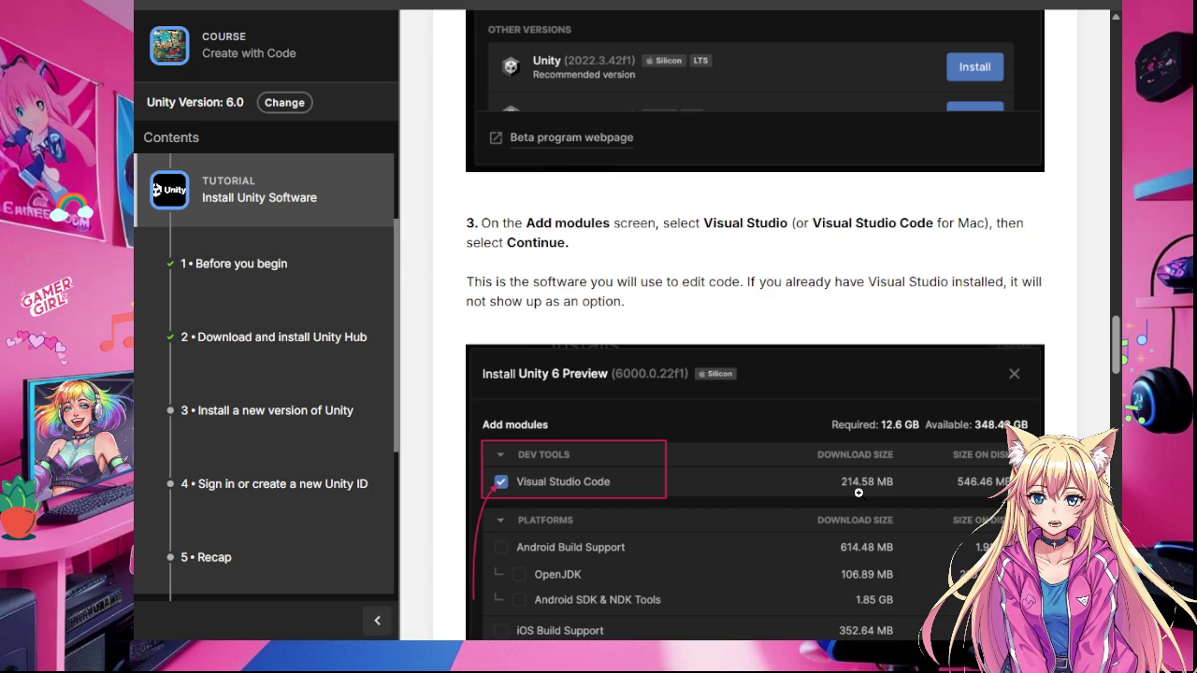
{"action": "scroll", "coordinate": [859, 492], "scroll_direction": "down", "scroll_amount": 1}
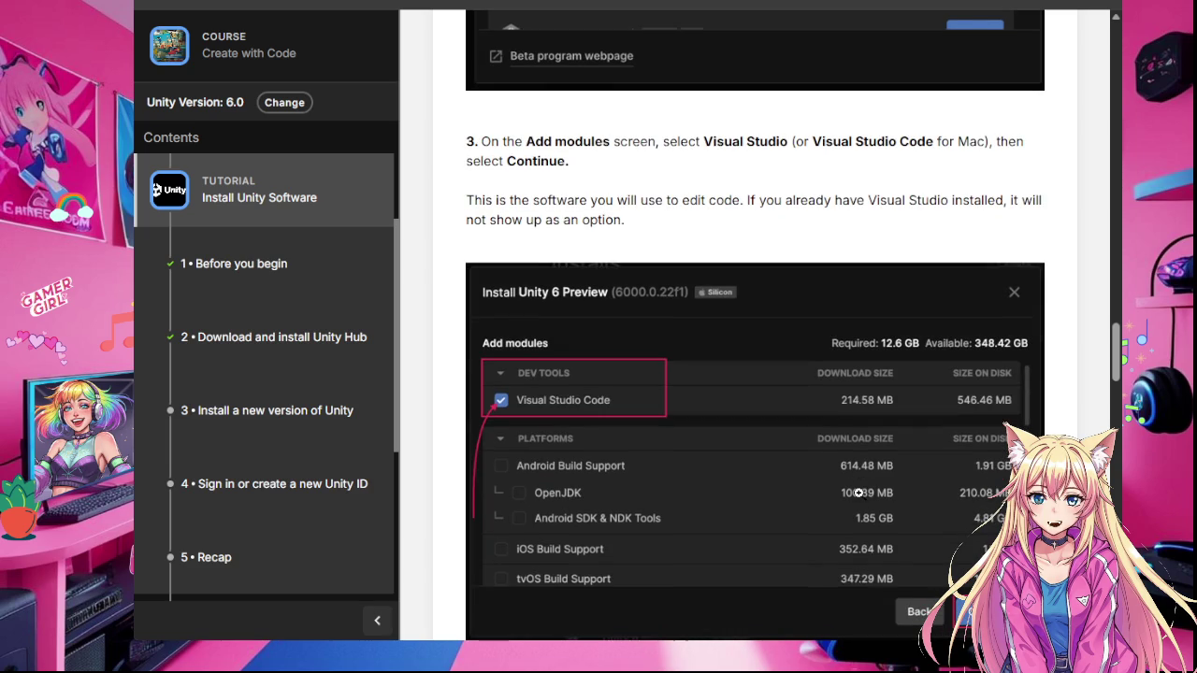
{"action": "scroll", "coordinate": [858, 492], "scroll_direction": "down", "scroll_amount": 1}
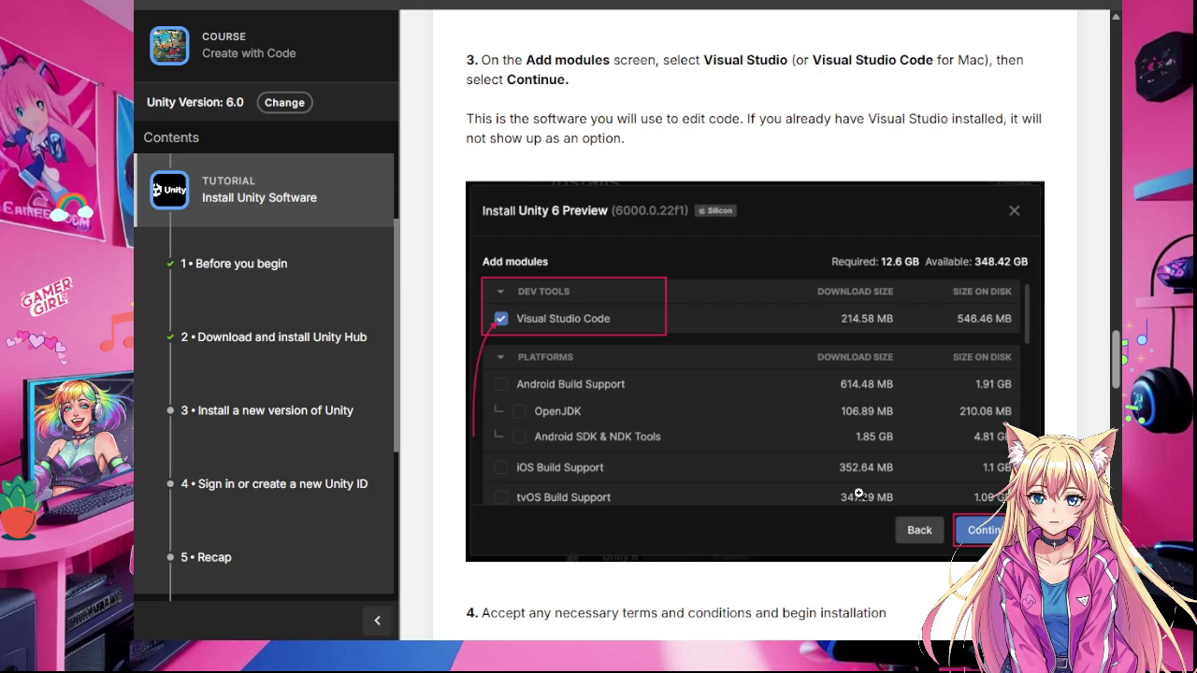
{"action": "scroll", "coordinate": [859, 493], "scroll_direction": "down", "scroll_amount": 4}
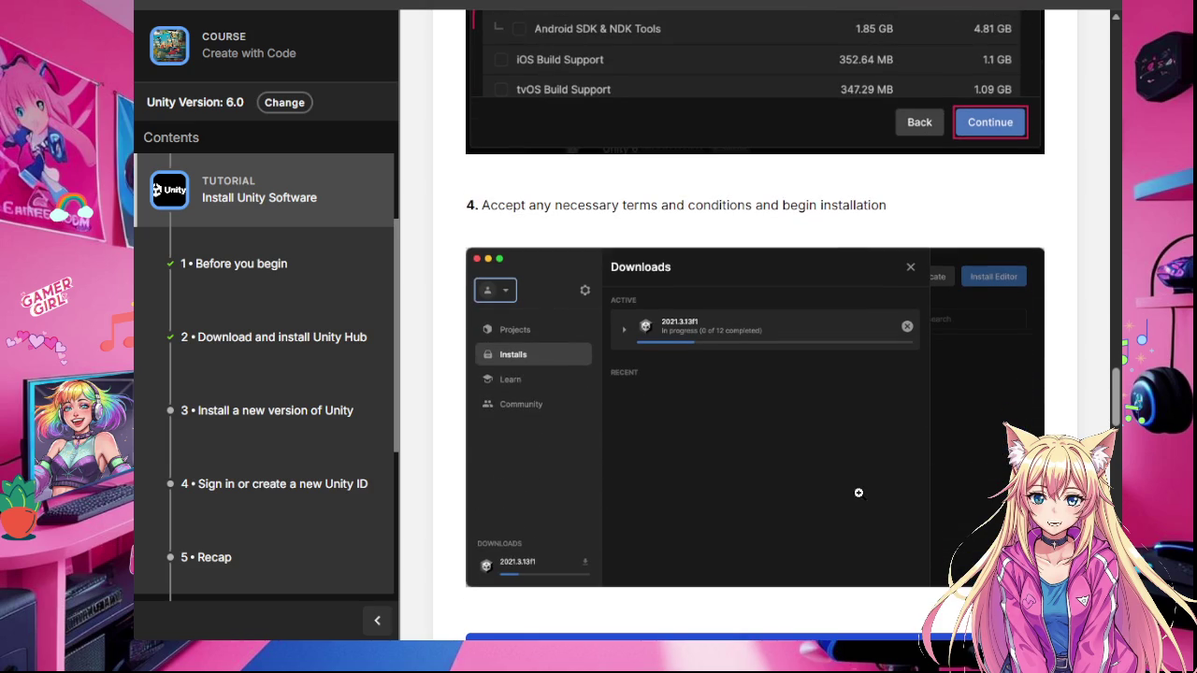
{"action": "scroll", "coordinate": [858, 493], "scroll_direction": "down", "scroll_amount": 3}
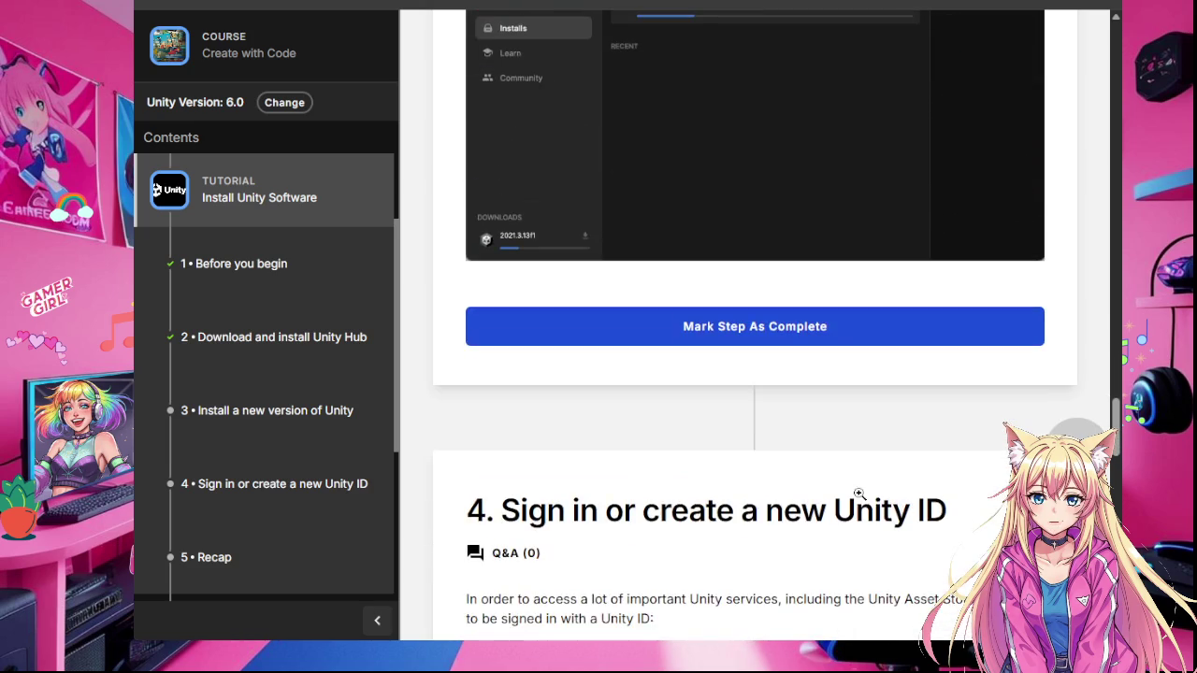
{"action": "scroll", "coordinate": [859, 496], "scroll_direction": "up", "scroll_amount": 3}
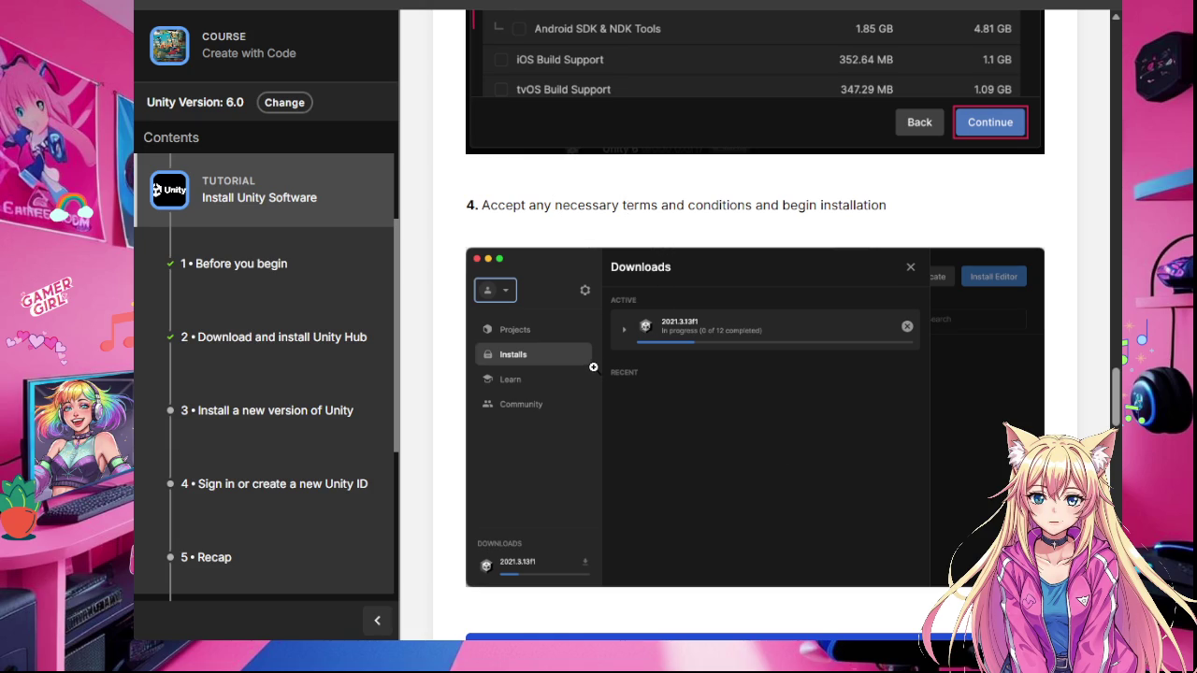
{"action": "scroll", "coordinate": [722, 515], "scroll_direction": "down", "scroll_amount": 3}
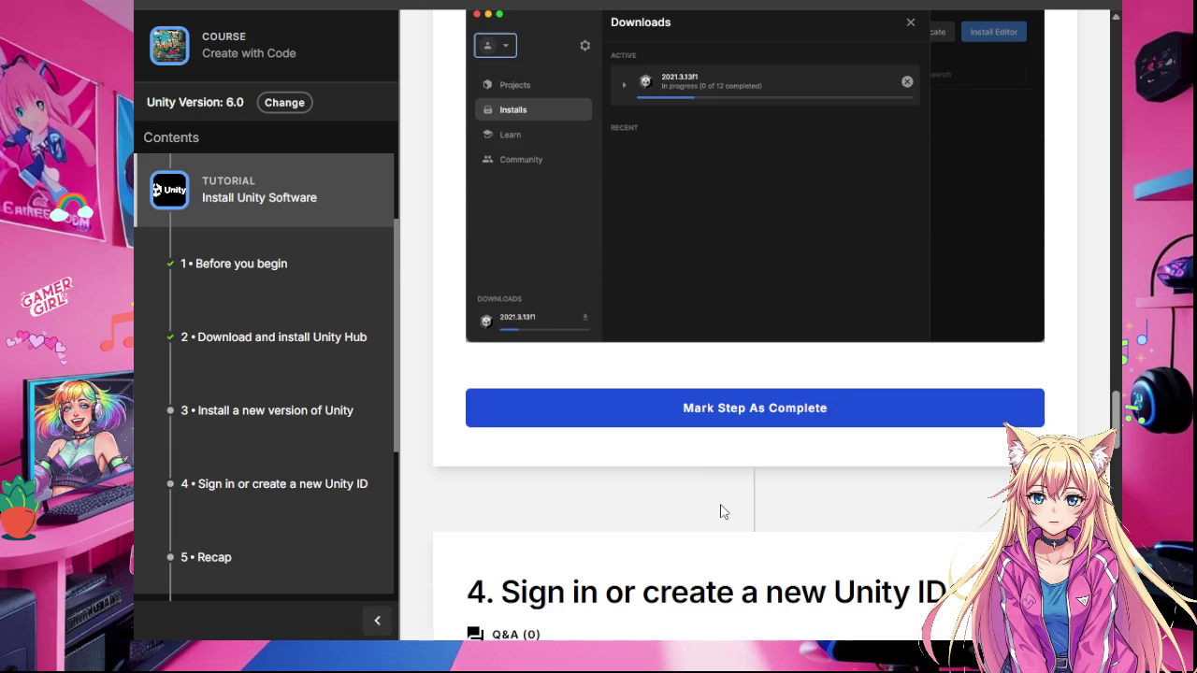
{"action": "left_click", "coordinate": [759, 416]}
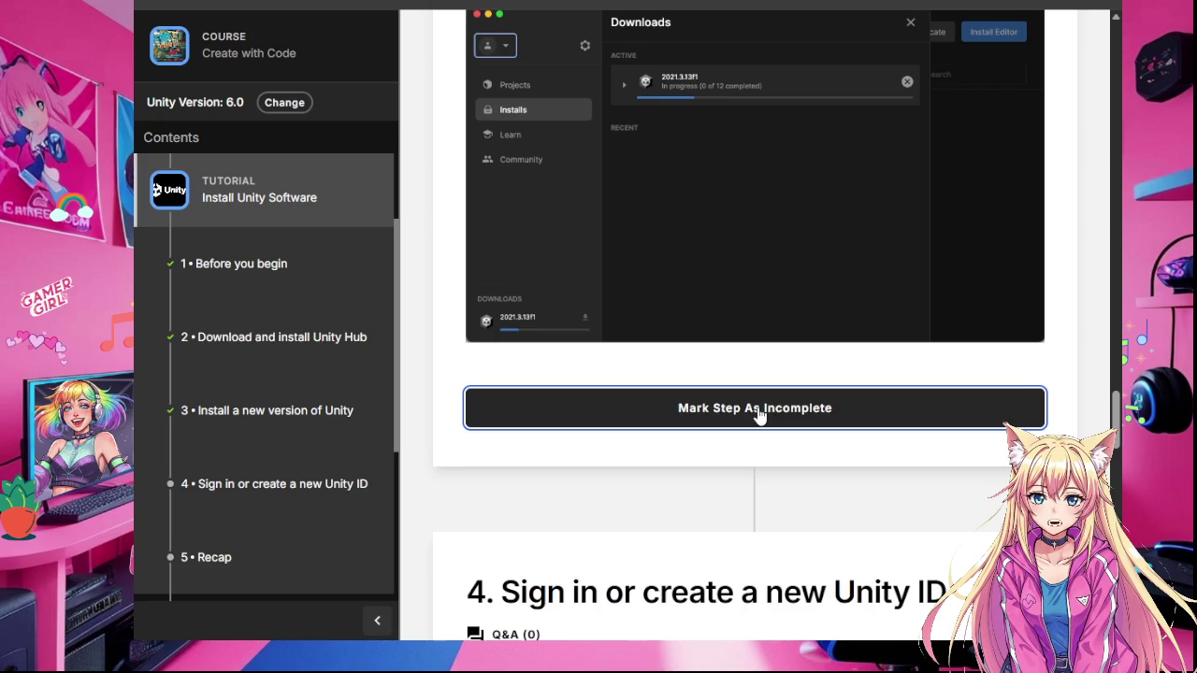
Step: Read through the sign-in step 4 and mark it complete
{"action": "scroll", "coordinate": [760, 415], "scroll_direction": "down", "scroll_amount": 4}
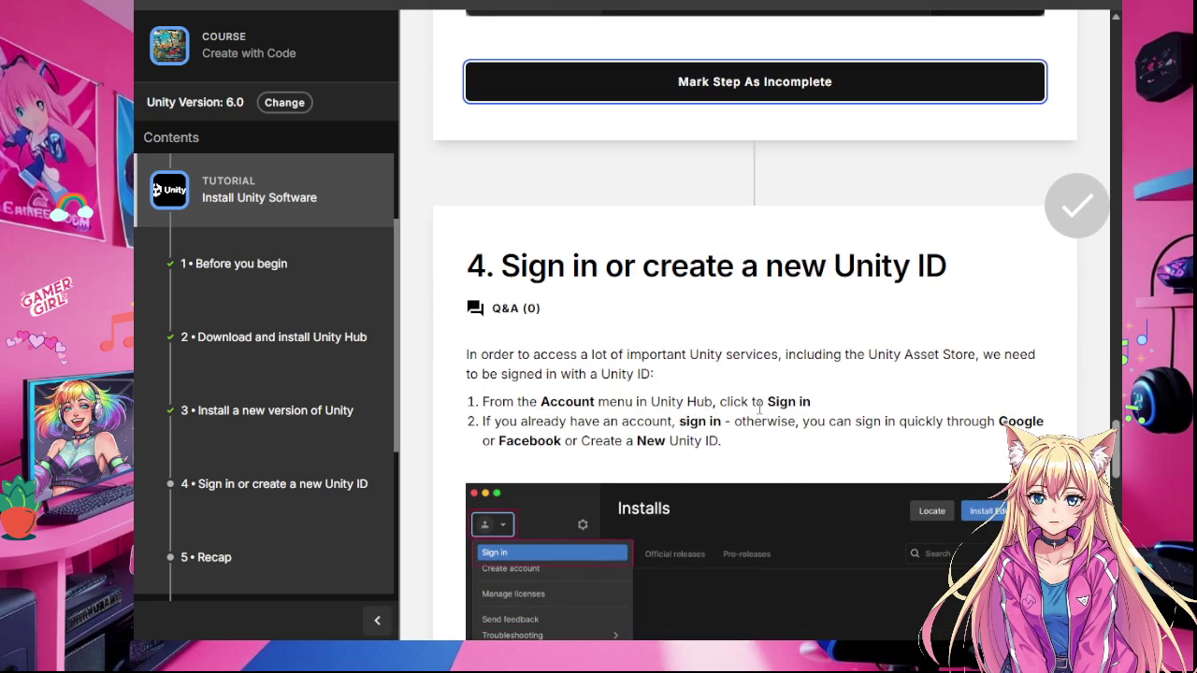
{"action": "scroll", "coordinate": [759, 408], "scroll_direction": "down", "scroll_amount": 2}
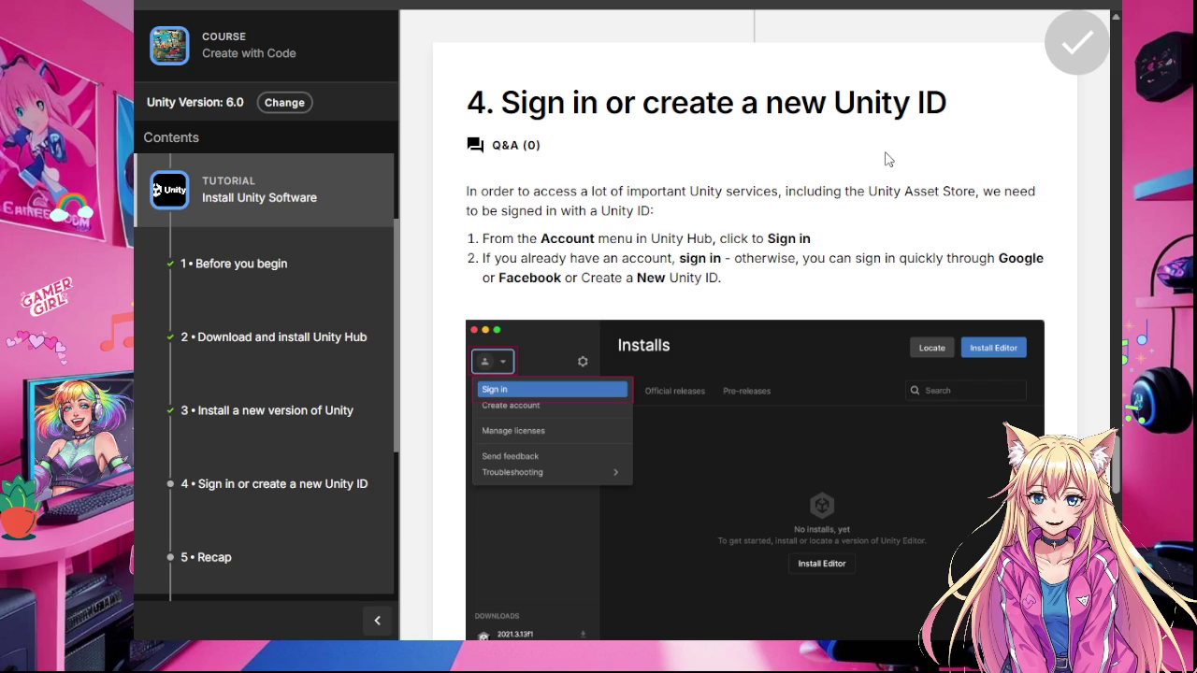
{"action": "scroll", "coordinate": [887, 159], "scroll_direction": "down", "scroll_amount": 3}
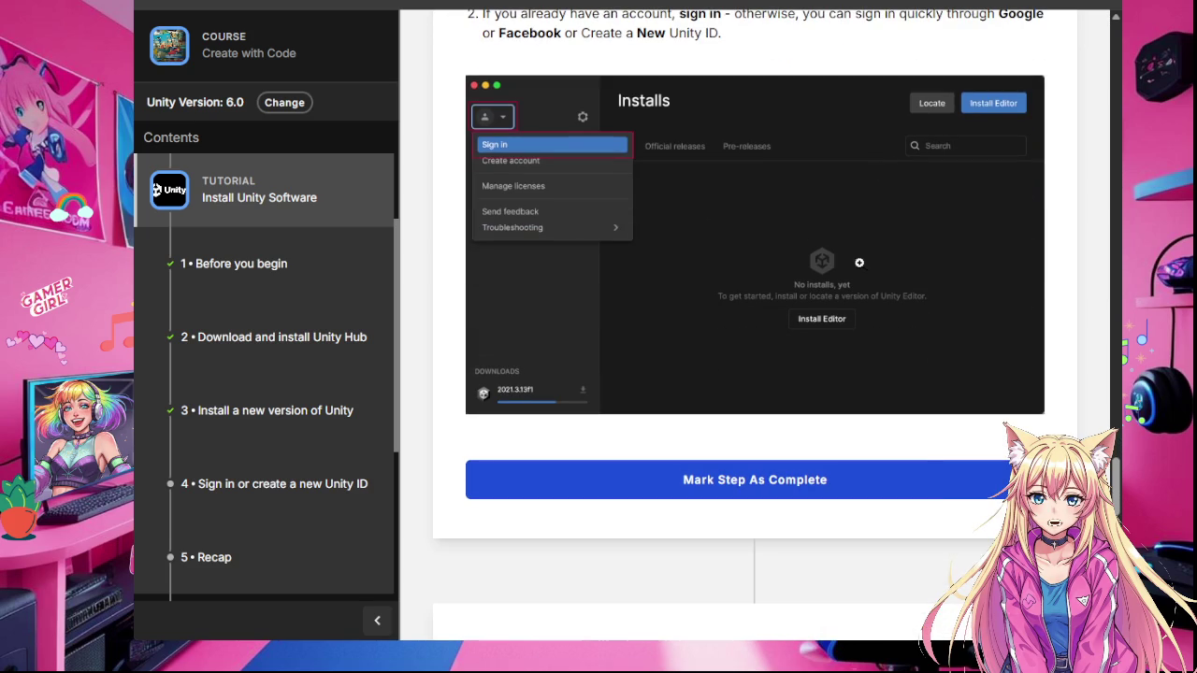
{"action": "left_click", "coordinate": [888, 470]}
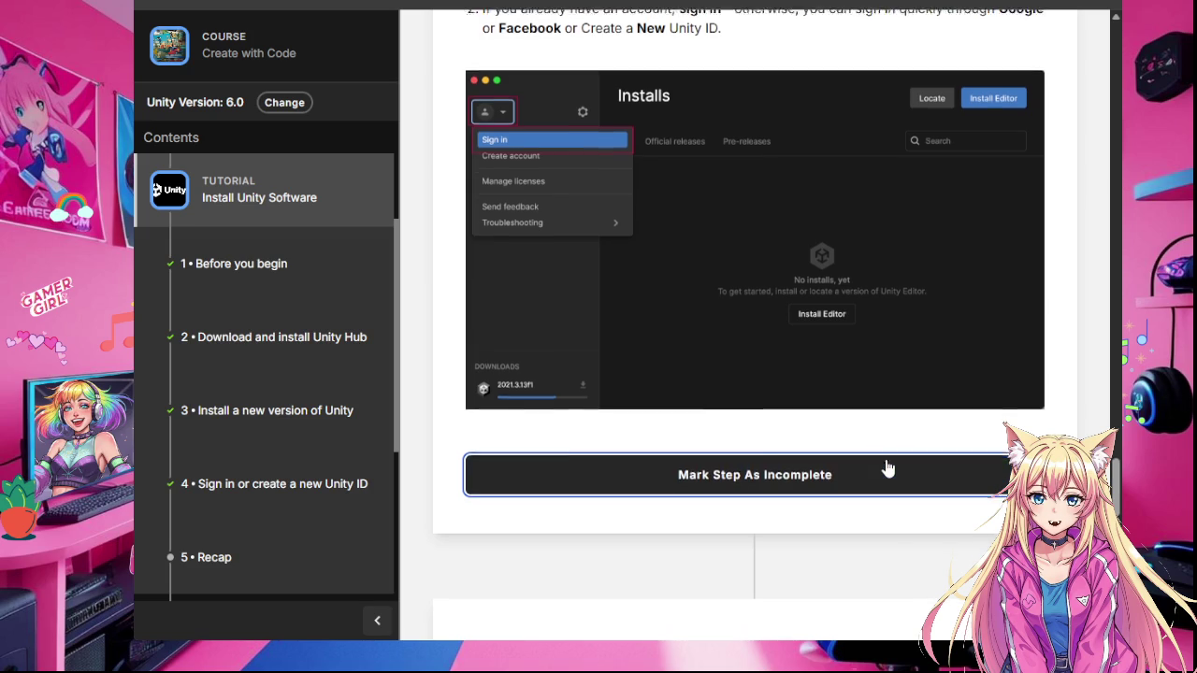
{"action": "scroll", "coordinate": [888, 468], "scroll_direction": "down", "scroll_amount": 2}
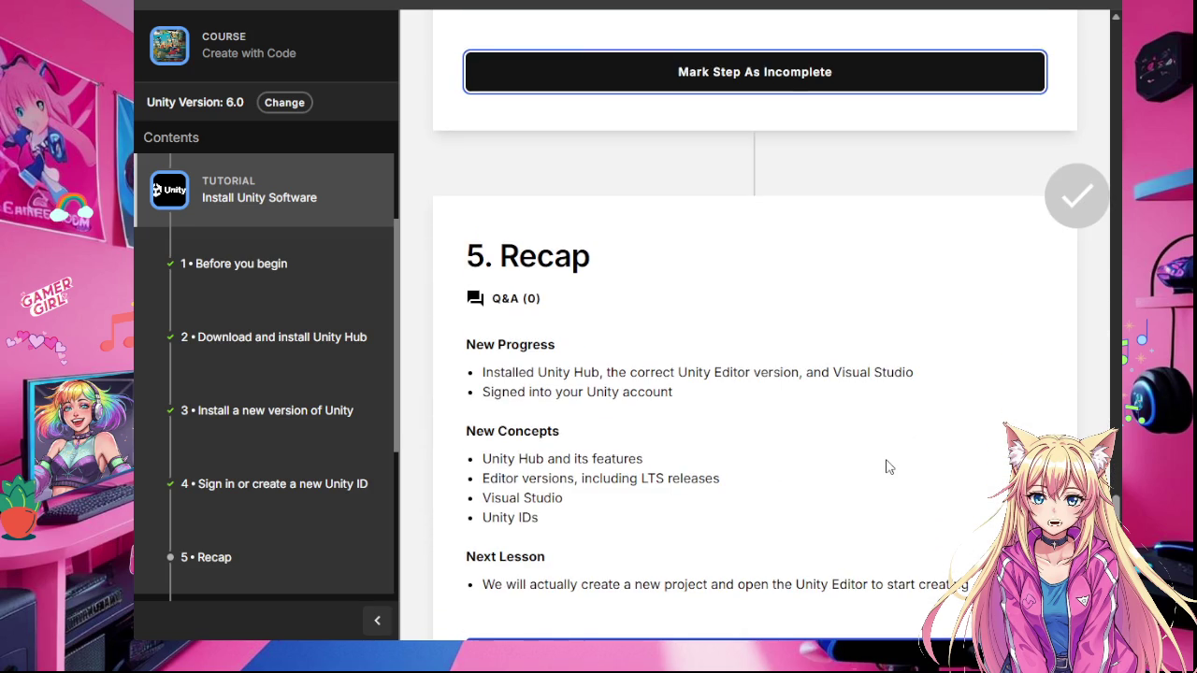
Step: Mark the Recap step complete and dismiss the 60 XP unit-complete congratulations popup
{"action": "scroll", "coordinate": [888, 467], "scroll_direction": "down", "scroll_amount": 1}
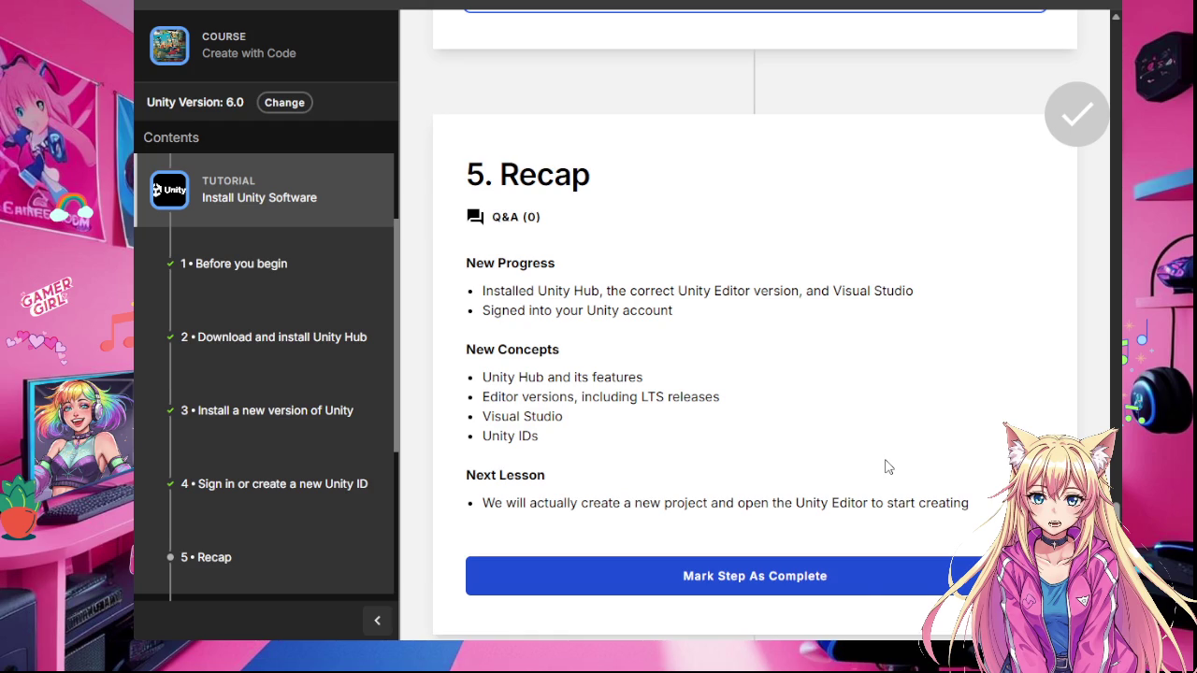
{"action": "left_click", "coordinate": [853, 576]}
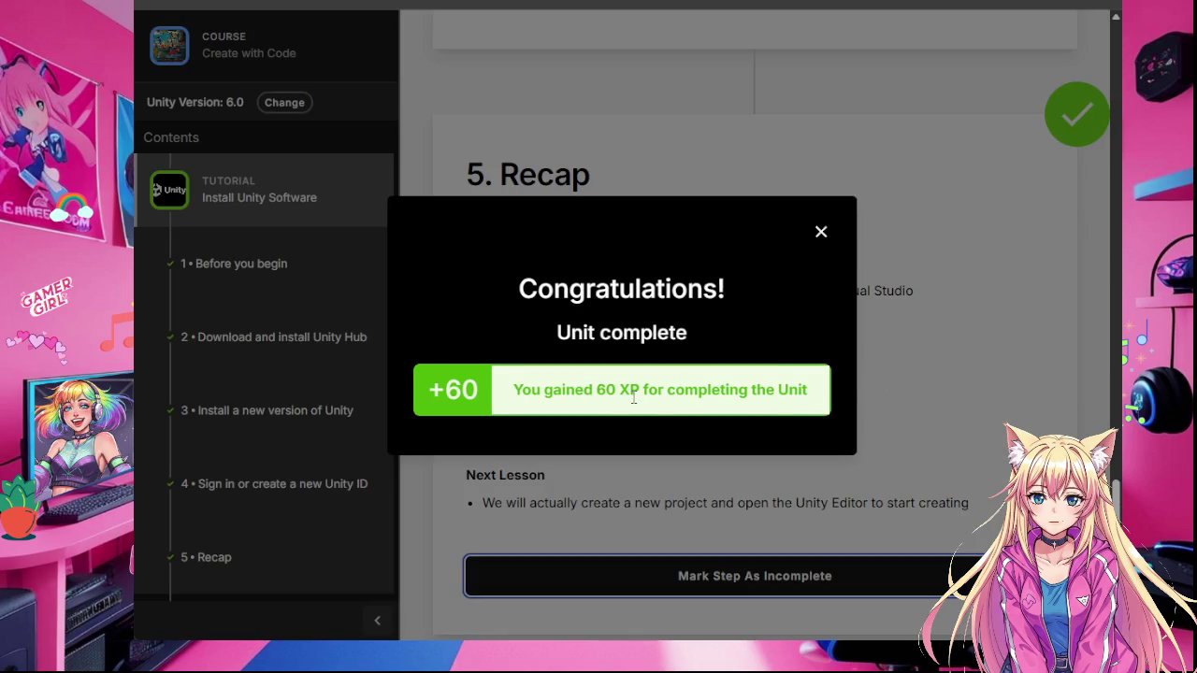
{"action": "left_click", "coordinate": [820, 231]}
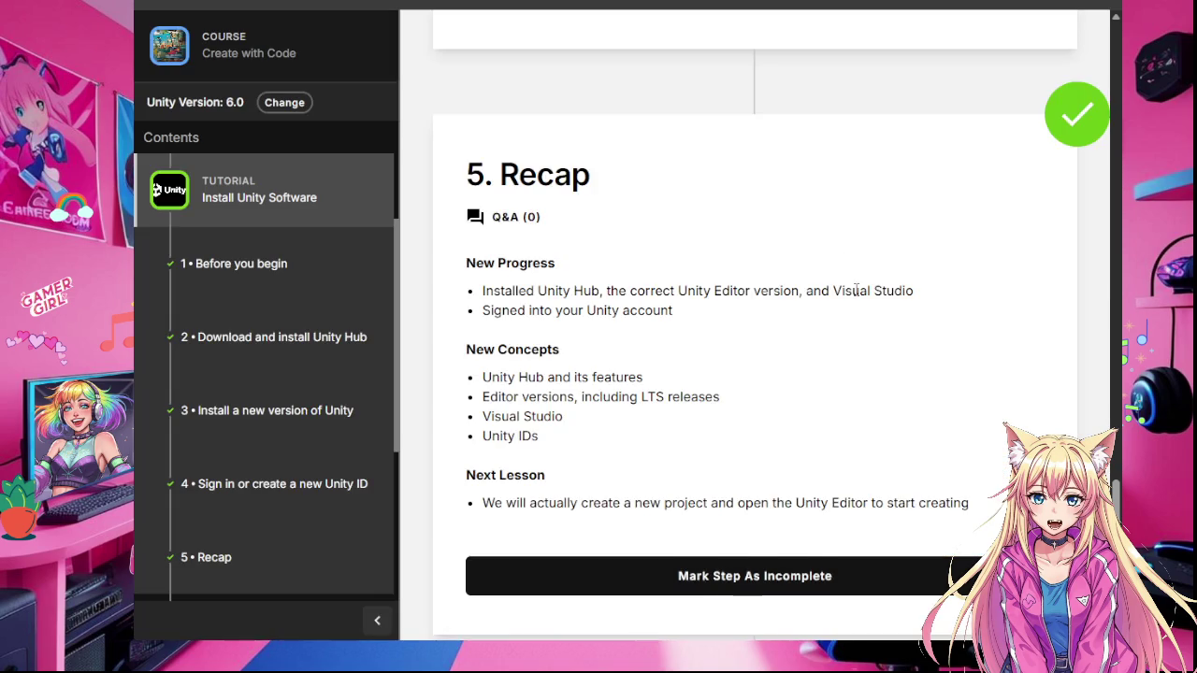
Step: Rate the tutorial five stars with Clear instructions as the reason and submit the feedback
{"action": "scroll", "coordinate": [856, 290], "scroll_direction": "down", "scroll_amount": 3}
{"action": "scroll", "coordinate": [856, 297], "scroll_direction": "down", "scroll_amount": 2}
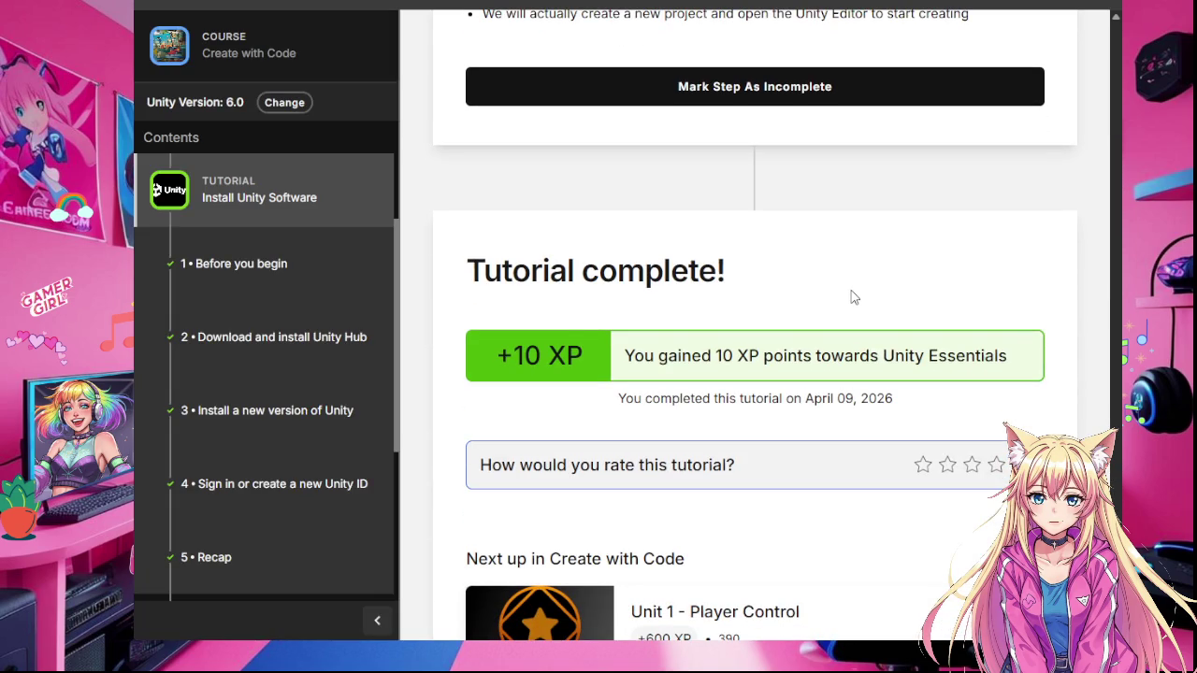
{"action": "scroll", "coordinate": [853, 296], "scroll_direction": "down", "scroll_amount": 1}
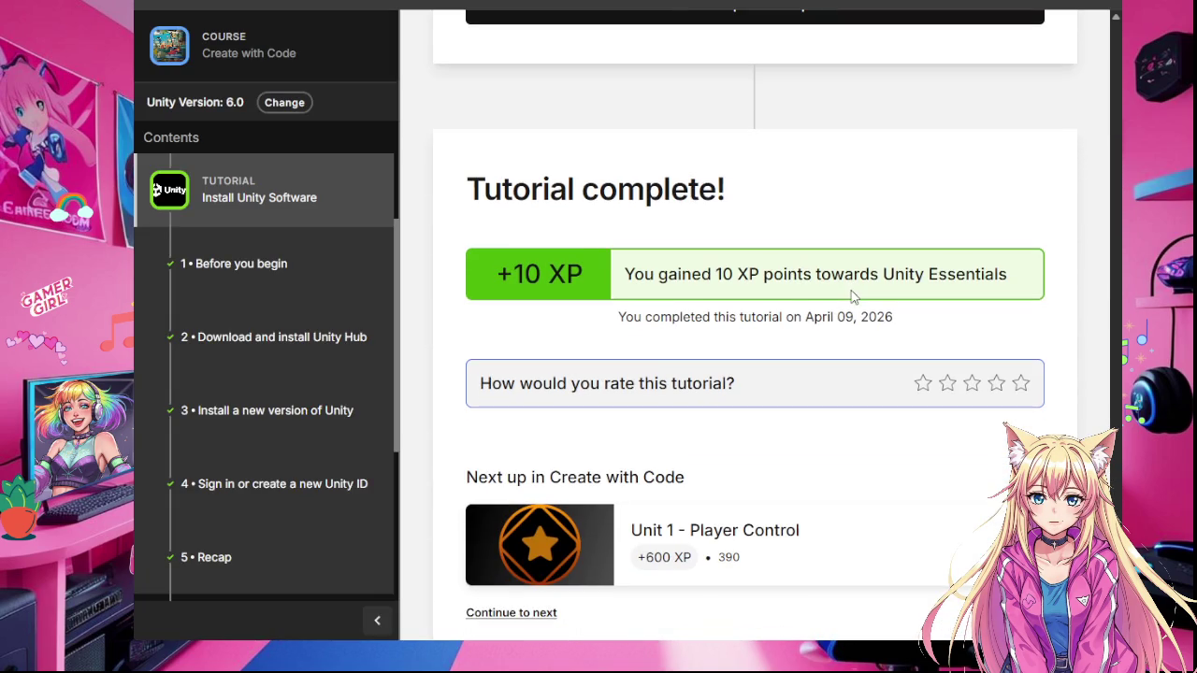
{"action": "left_click", "coordinate": [1025, 390]}
{"action": "scroll", "coordinate": [895, 408], "scroll_direction": "down", "scroll_amount": 4}
{"action": "left_click", "coordinate": [488, 135]}
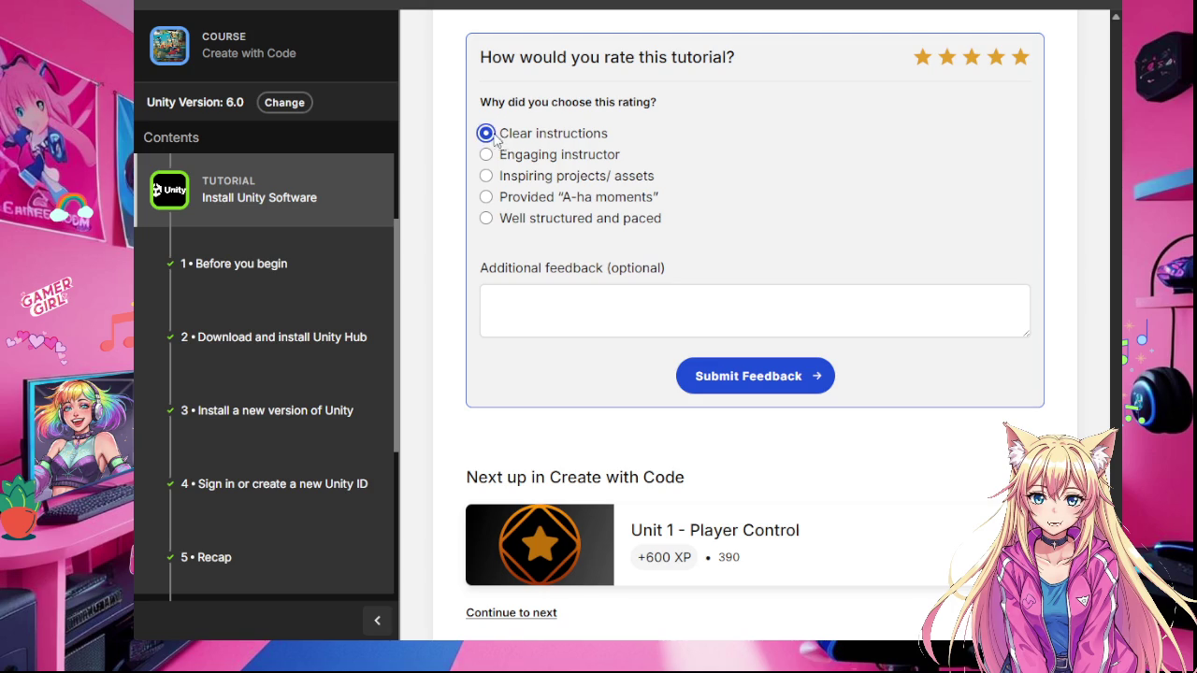
{"action": "left_click", "coordinate": [817, 379]}
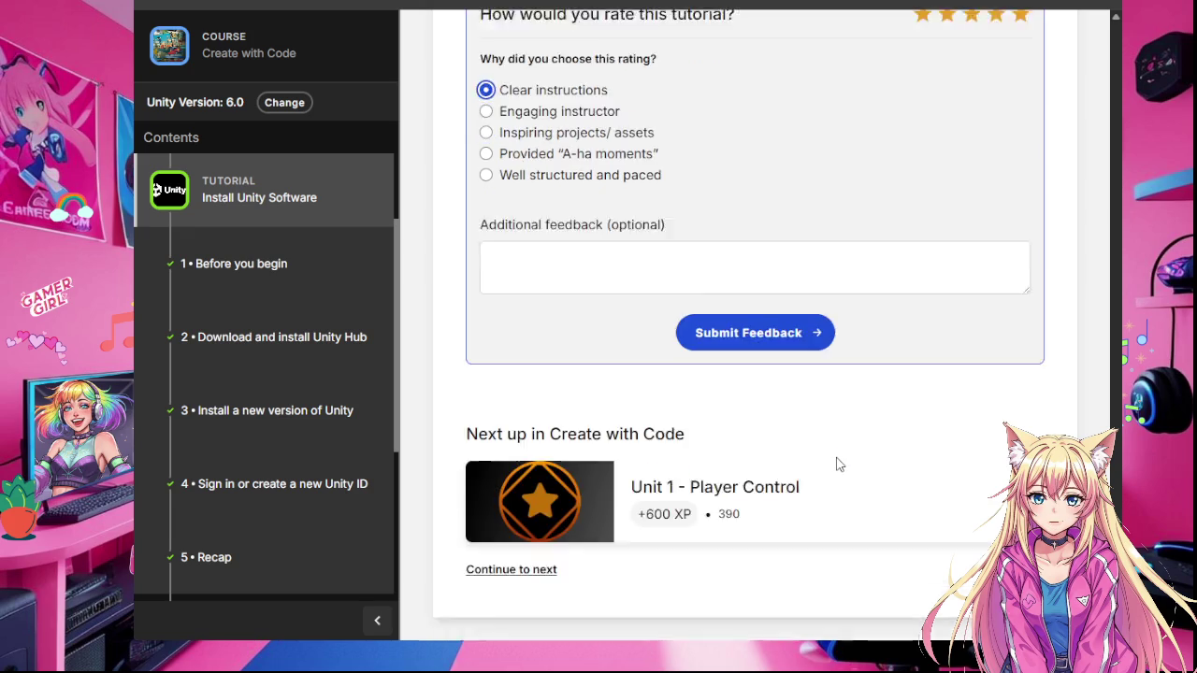
{"action": "scroll", "coordinate": [838, 464], "scroll_direction": "down", "scroll_amount": 2}
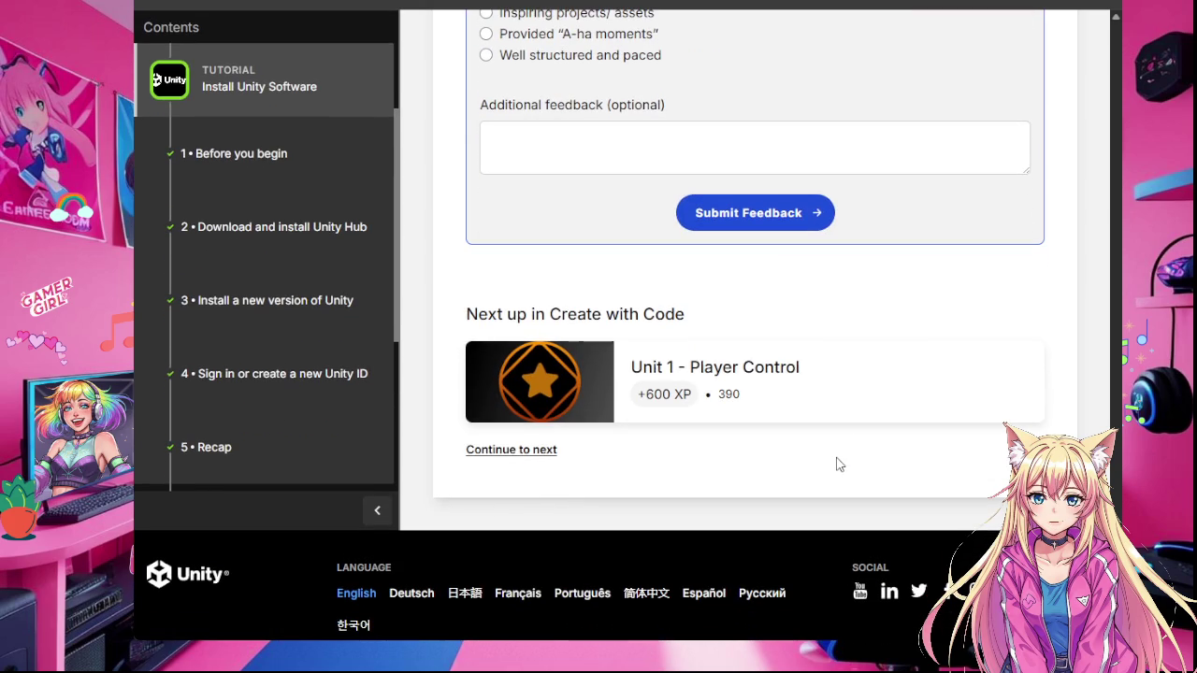
Step: Open Unit 1 - Player Control, start its Unit 1 - Introduction tutorial and play the intro video
{"action": "left_click", "coordinate": [735, 372]}
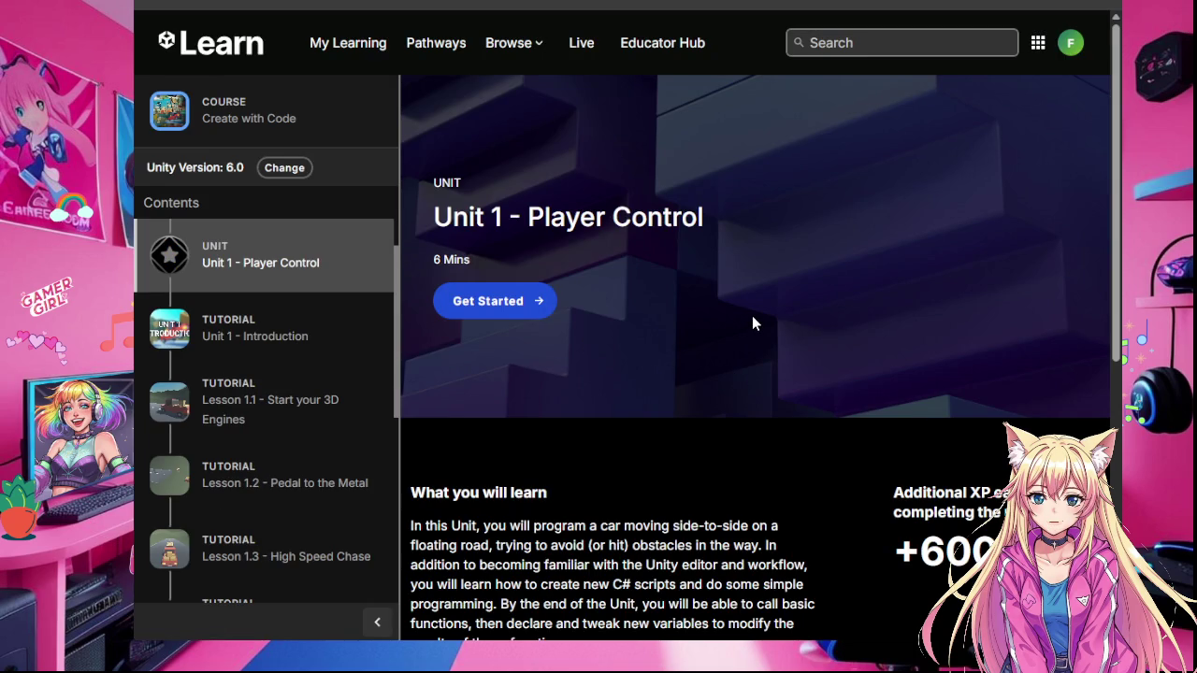
{"action": "scroll", "coordinate": [752, 315], "scroll_direction": "down", "scroll_amount": 3}
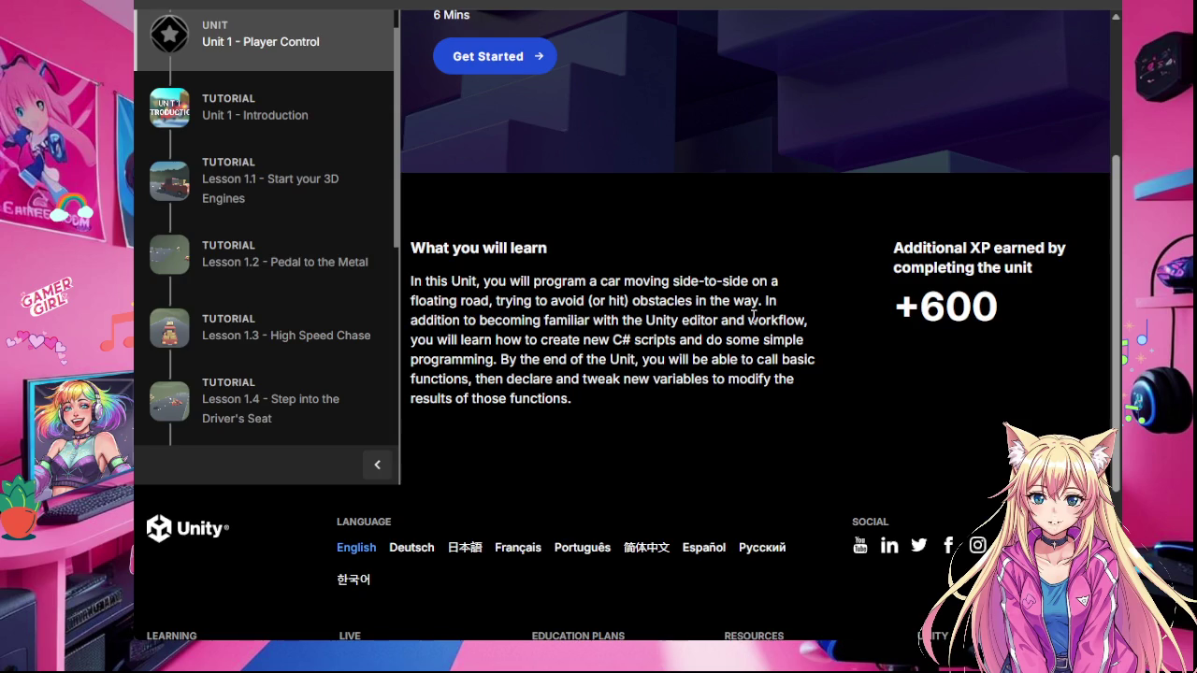
{"action": "scroll", "coordinate": [753, 315], "scroll_direction": "up", "scroll_amount": 2}
{"action": "left_click", "coordinate": [482, 225]}
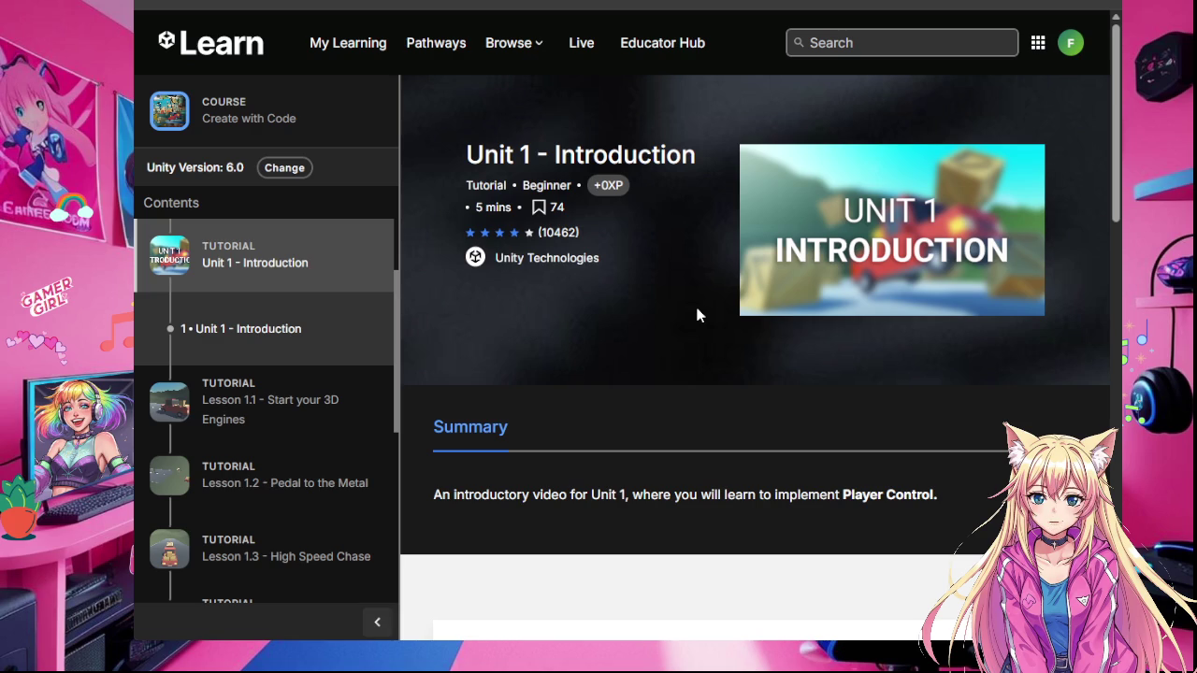
{"action": "scroll", "coordinate": [697, 318], "scroll_direction": "down", "scroll_amount": 5}
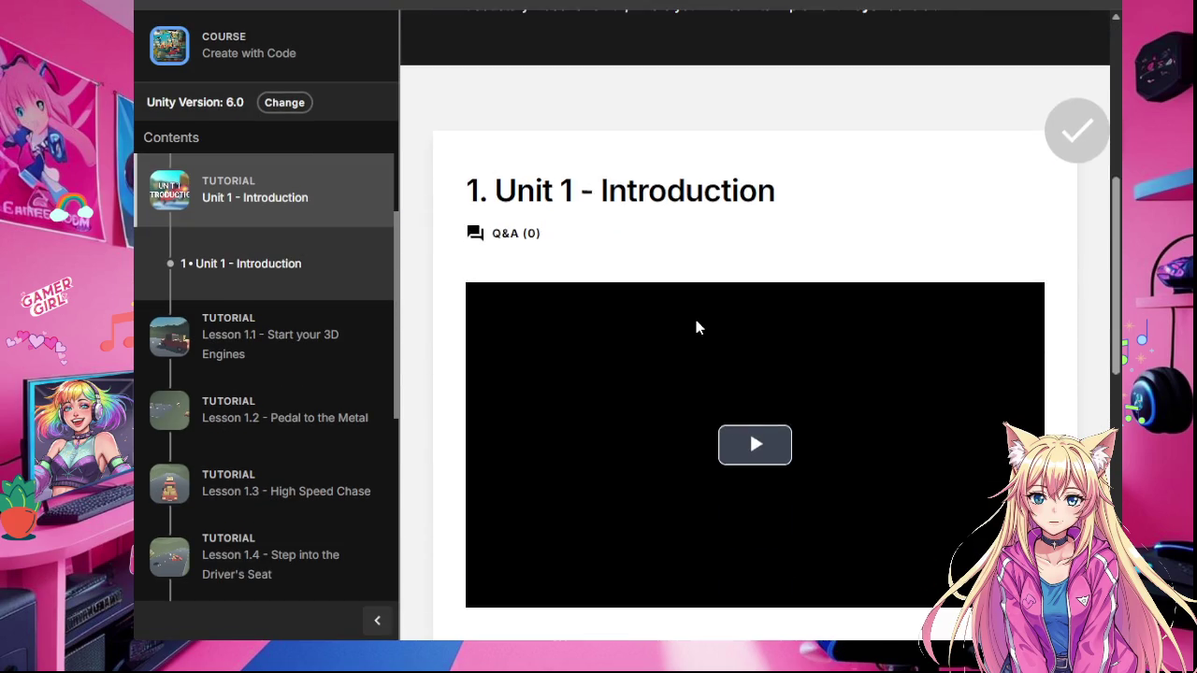
{"action": "scroll", "coordinate": [696, 326], "scroll_direction": "down", "scroll_amount": 1}
{"action": "left_click", "coordinate": [756, 360]}
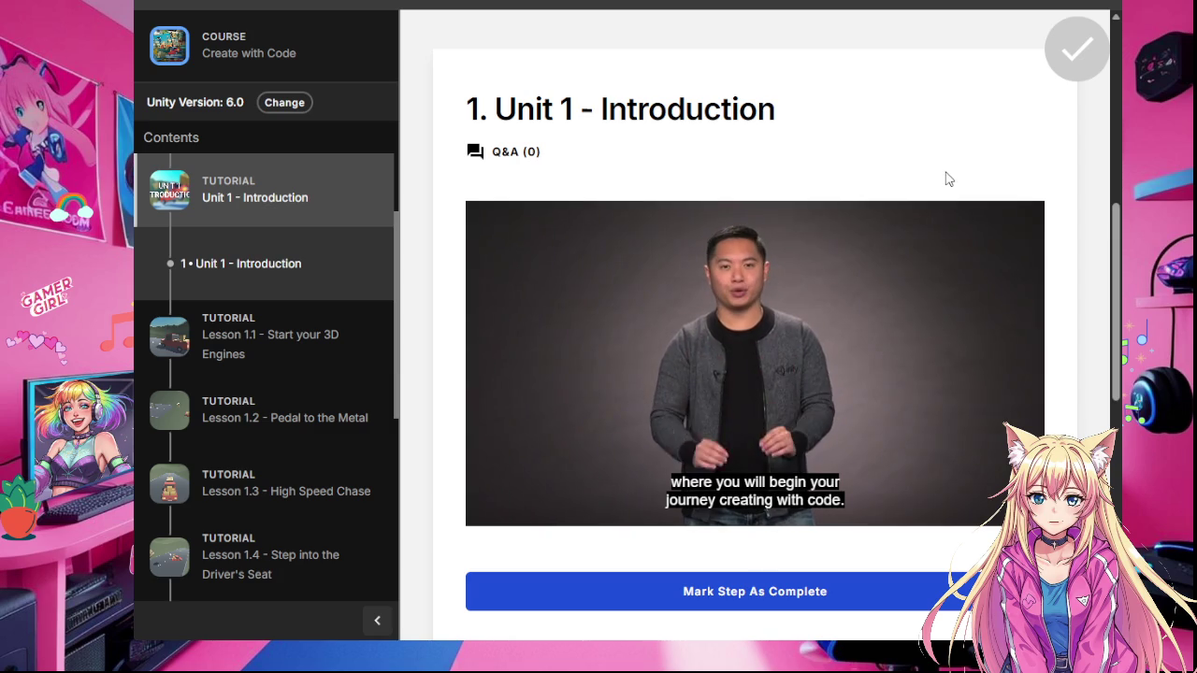
Step: Watch the Unit 1 intro video to its end and mark the introduction step complete
{"action": "mouse_move", "coordinate": [985, 278]}
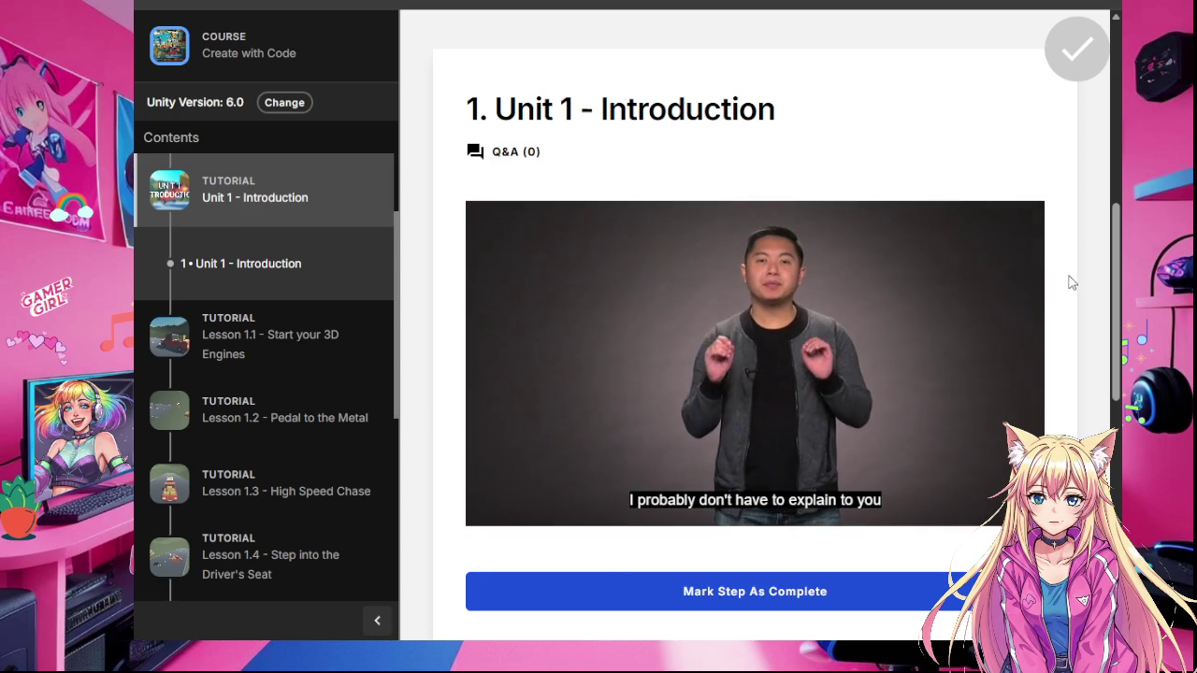
{"action": "mouse_move", "coordinate": [1023, 278]}
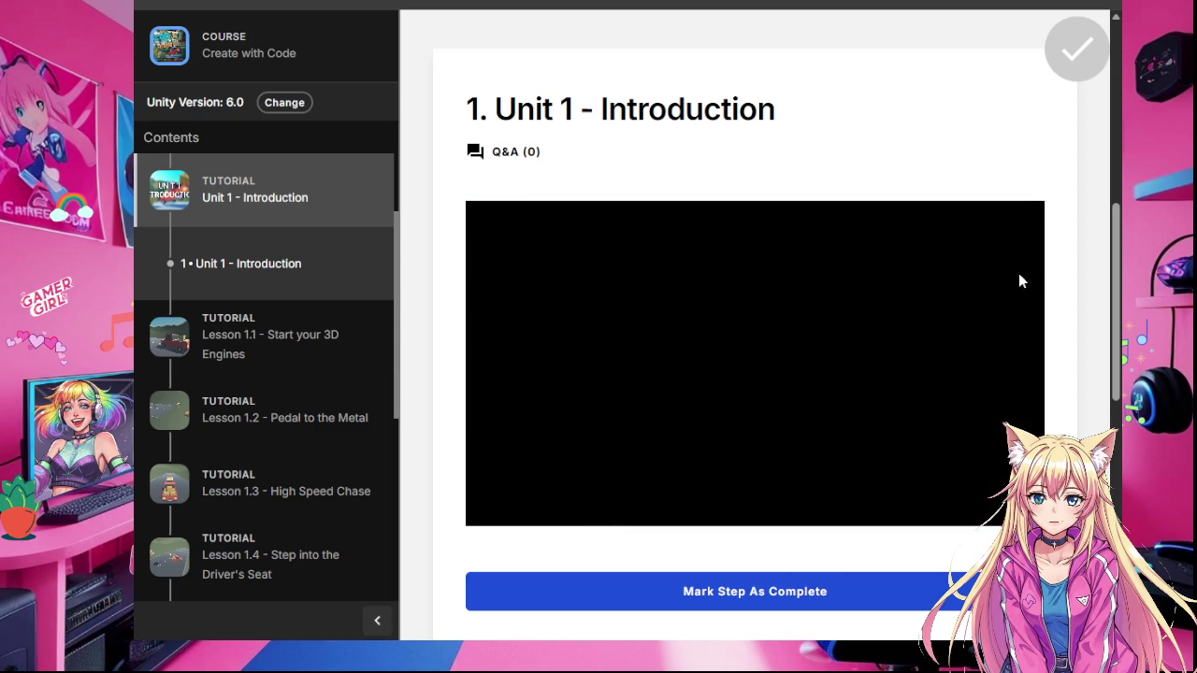
{"action": "mouse_move", "coordinate": [970, 365]}
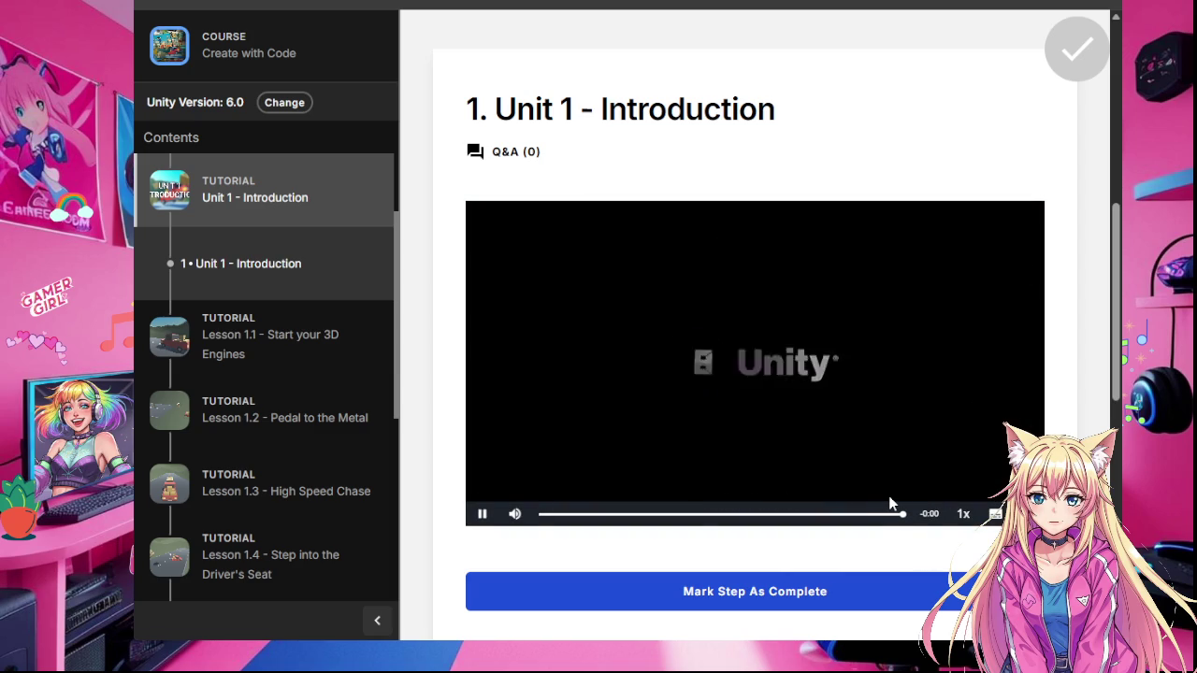
{"action": "left_click", "coordinate": [871, 601]}
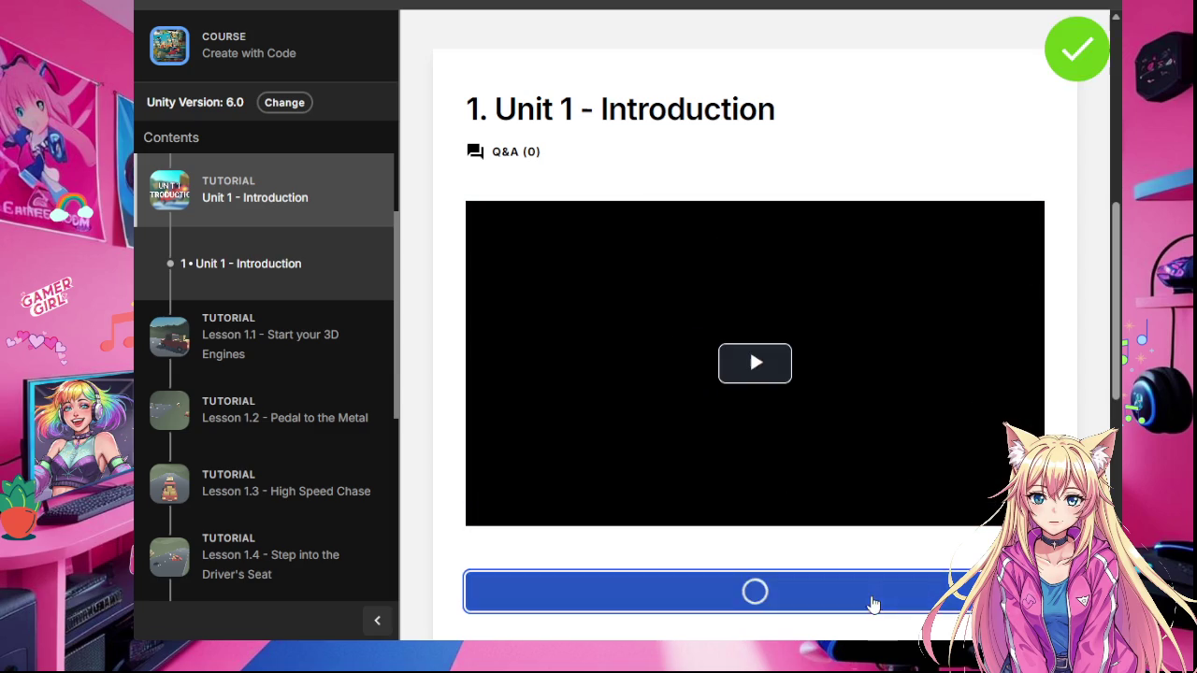
Step: Rate the introduction five stars citing Clear instructions, then open Lesson 1.1 - Start your 3D Engines
{"action": "scroll", "coordinate": [889, 560], "scroll_direction": "down", "scroll_amount": 3}
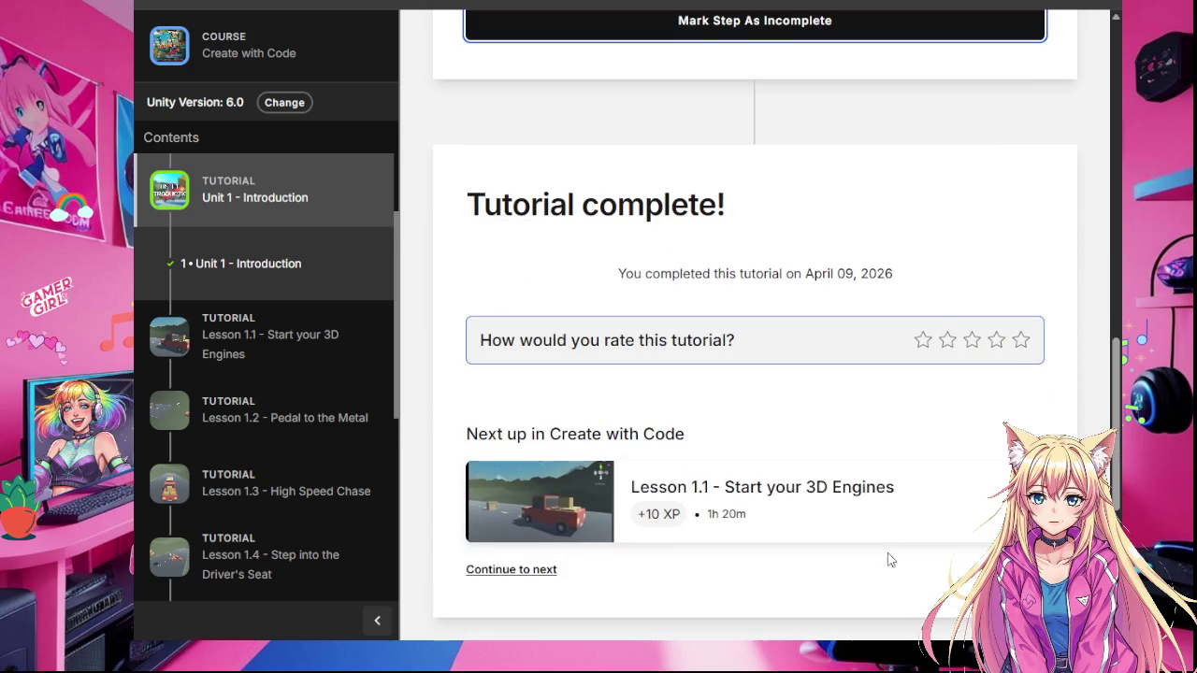
{"action": "scroll", "coordinate": [890, 559], "scroll_direction": "down", "scroll_amount": 2}
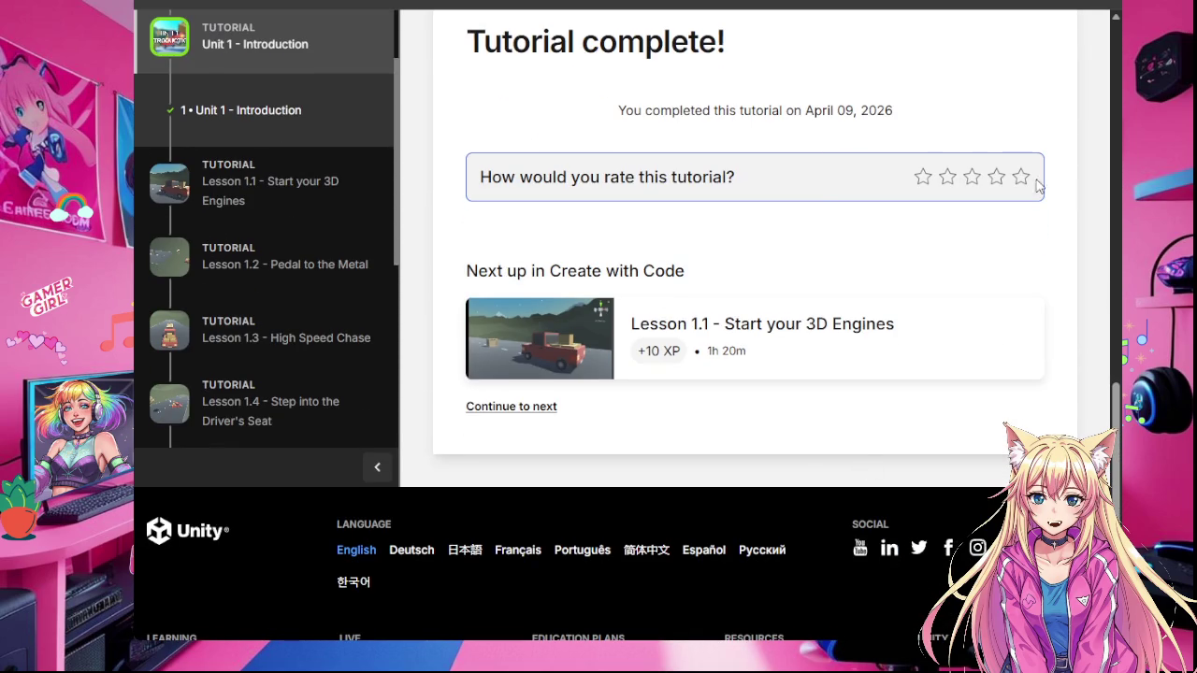
{"action": "left_click", "coordinate": [1020, 180]}
{"action": "left_click", "coordinate": [492, 256]}
{"action": "left_click", "coordinate": [810, 496]}
{"action": "scroll", "coordinate": [801, 511], "scroll_direction": "down", "scroll_amount": 2}
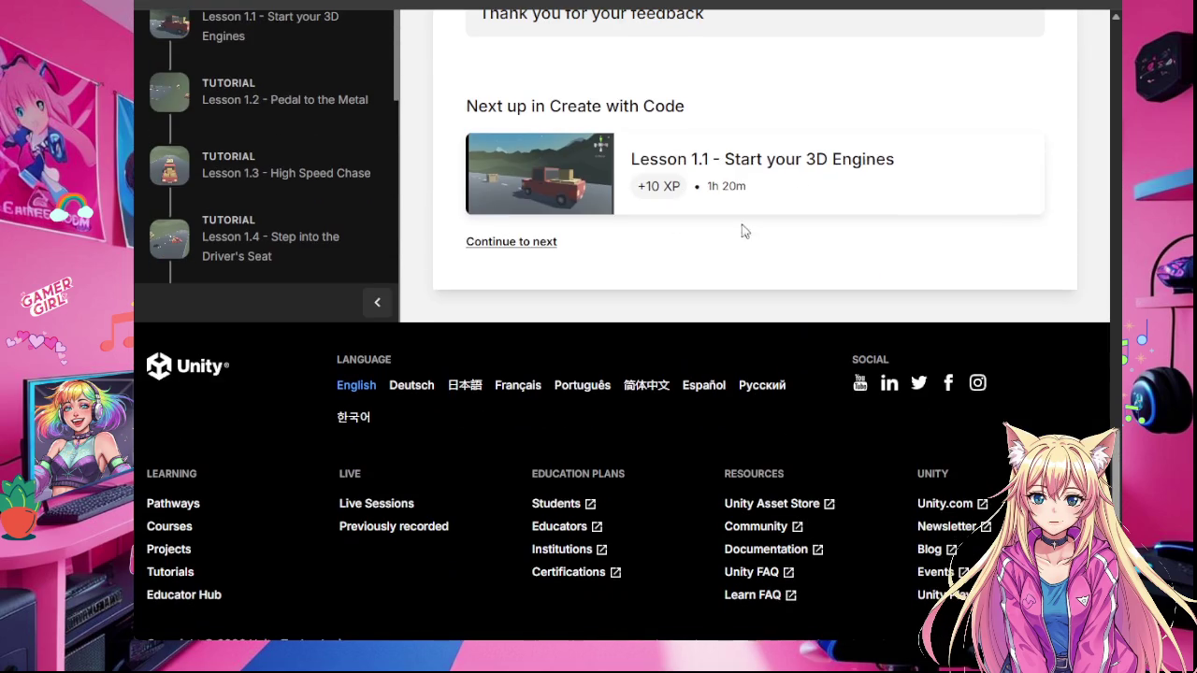
{"action": "left_click", "coordinate": [743, 180]}
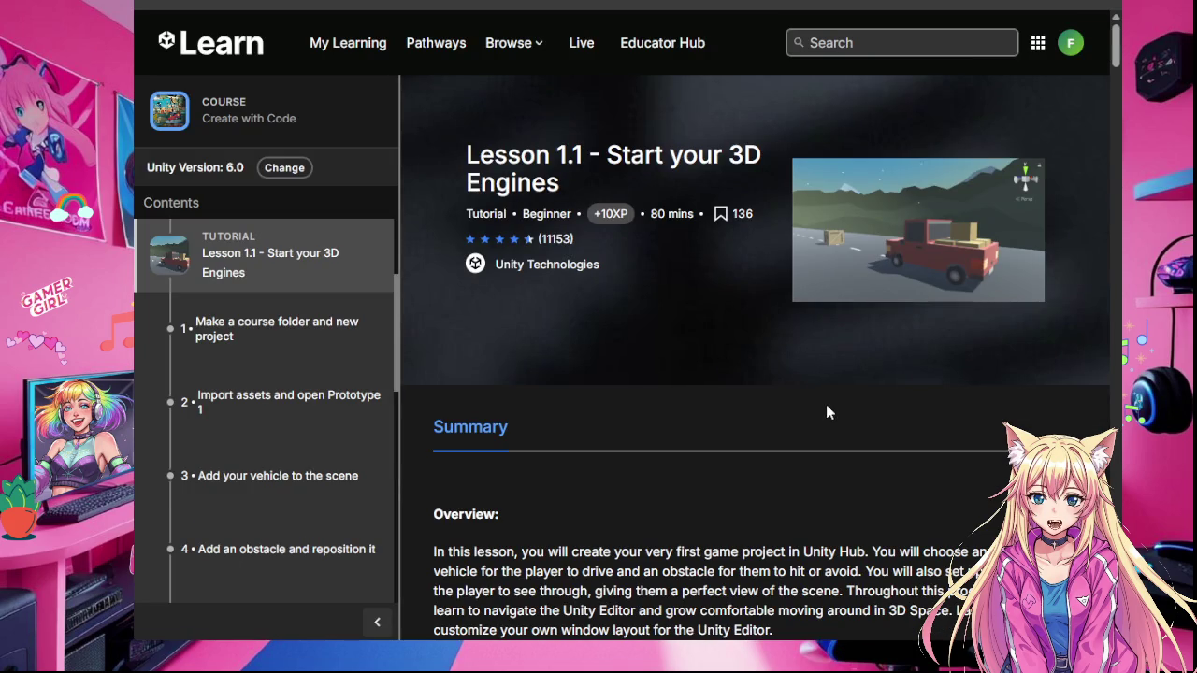
Step: Play the Lesson 1.1 Overview Video and let it run to its closing Unity logo
{"action": "scroll", "coordinate": [722, 455], "scroll_direction": "down", "scroll_amount": 3}
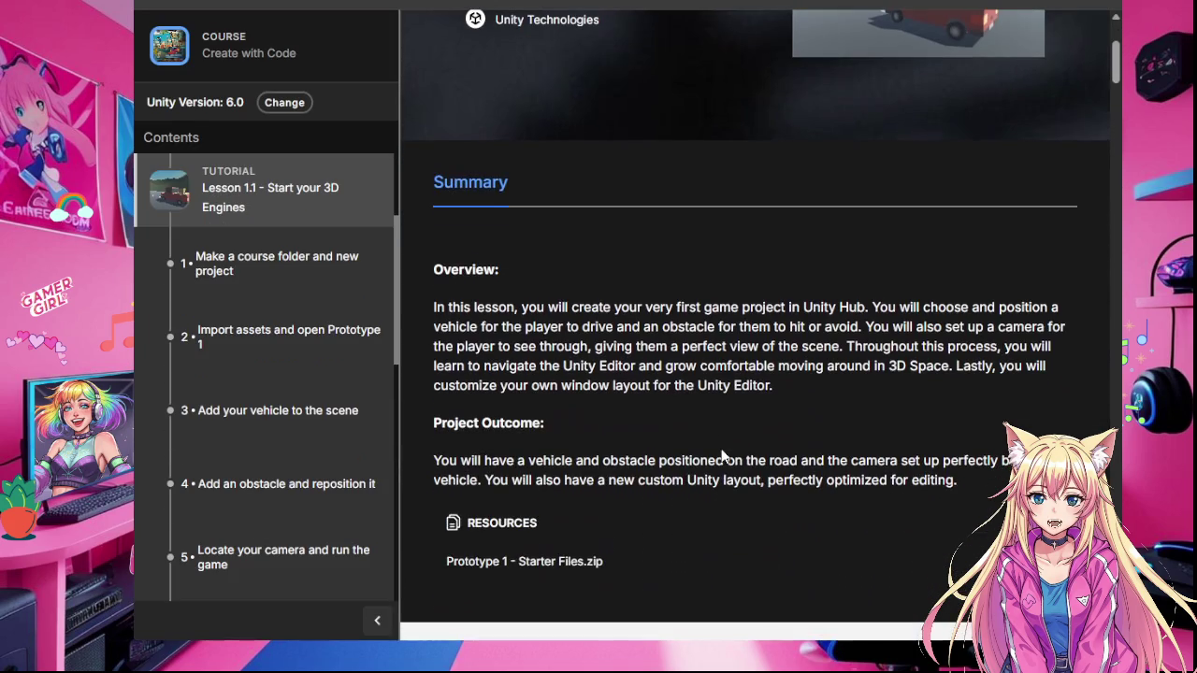
{"action": "scroll", "coordinate": [721, 455], "scroll_direction": "down", "scroll_amount": 6}
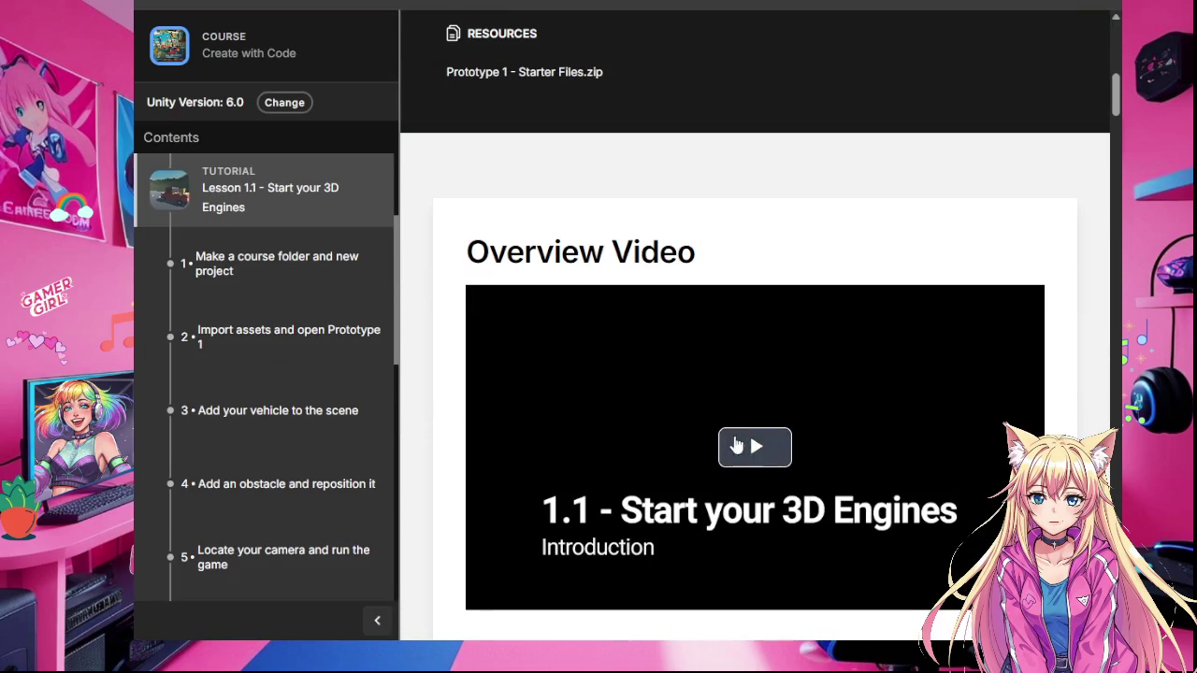
{"action": "left_click", "coordinate": [754, 447]}
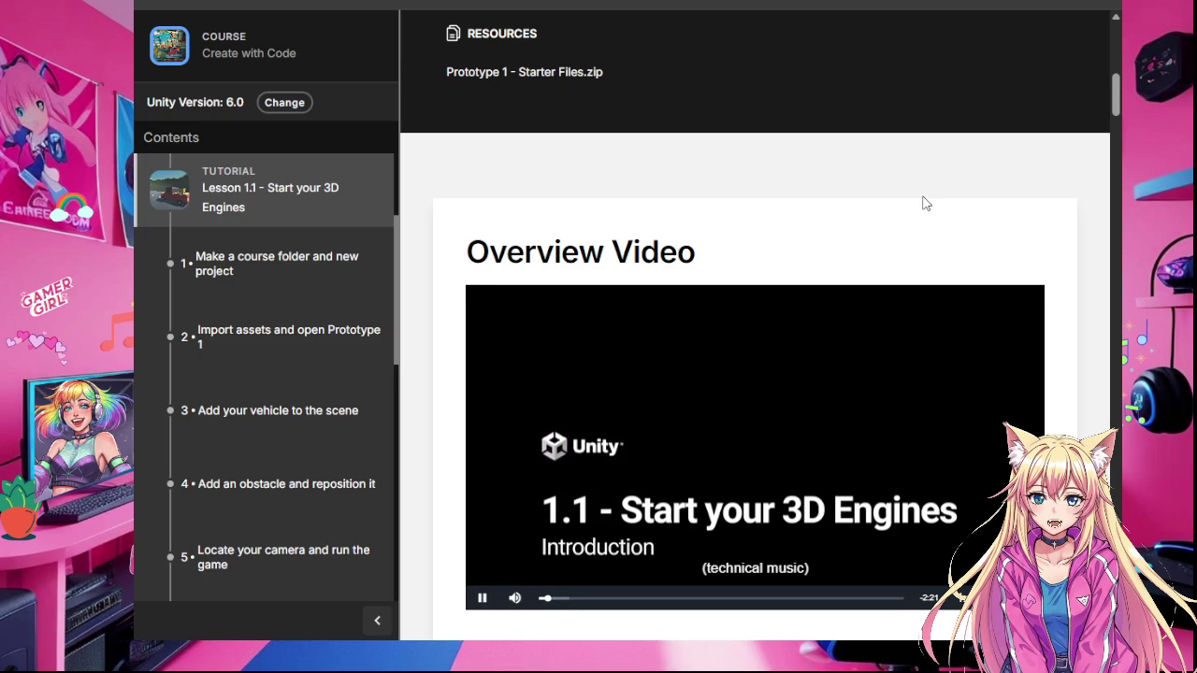
{"action": "scroll", "coordinate": [924, 202], "scroll_direction": "down", "scroll_amount": 2}
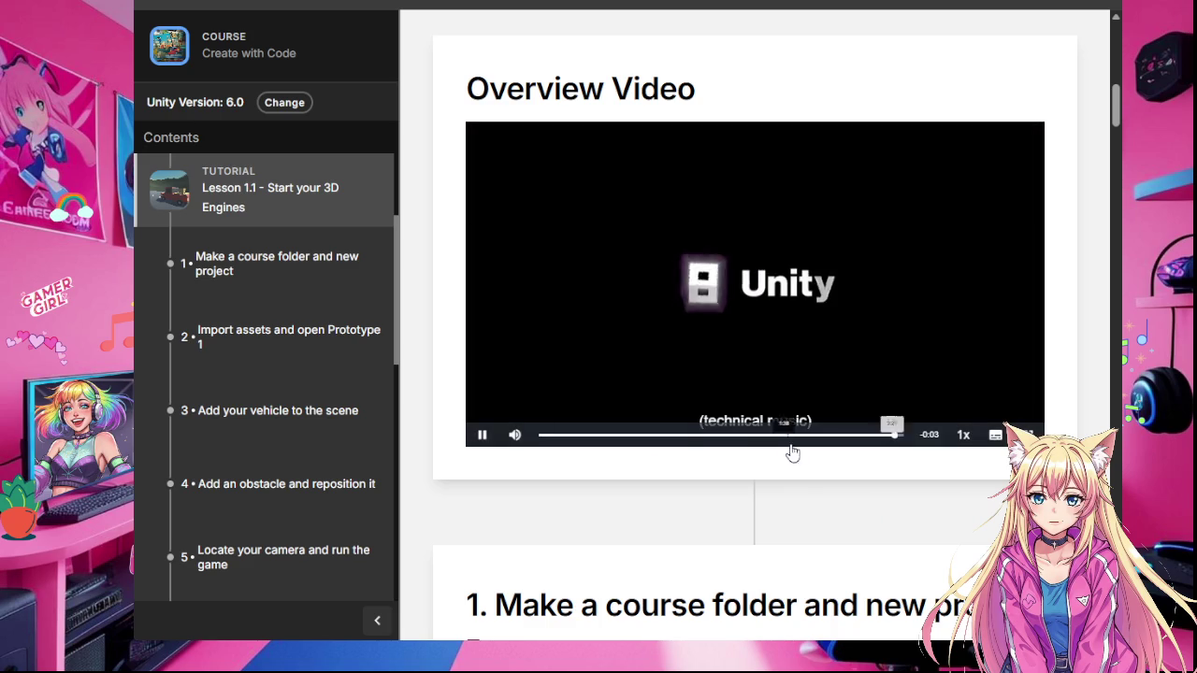
{"action": "scroll", "coordinate": [828, 510], "scroll_direction": "down", "scroll_amount": 3}
Step: Move down to step 1, Make a course folder and new project, and start its video
{"action": "scroll", "coordinate": [828, 509], "scroll_direction": "down", "scroll_amount": 3}
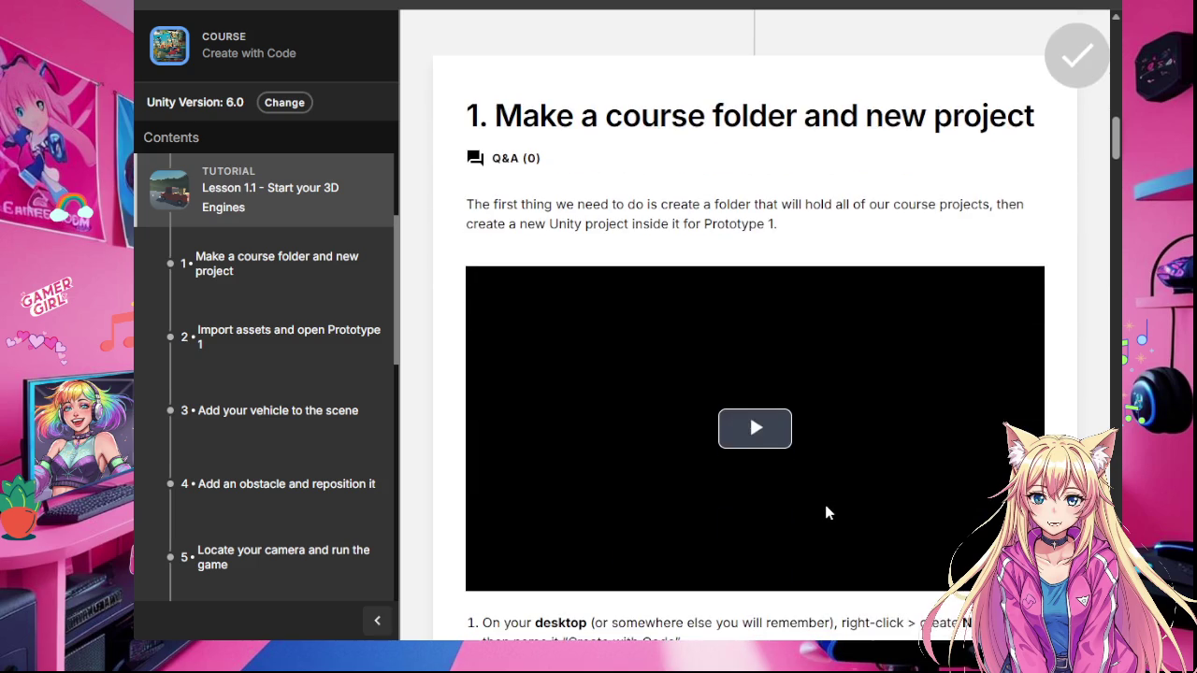
{"action": "scroll", "coordinate": [826, 510], "scroll_direction": "down", "scroll_amount": 2}
{"action": "scroll", "coordinate": [800, 484], "scroll_direction": "up", "scroll_amount": 1}
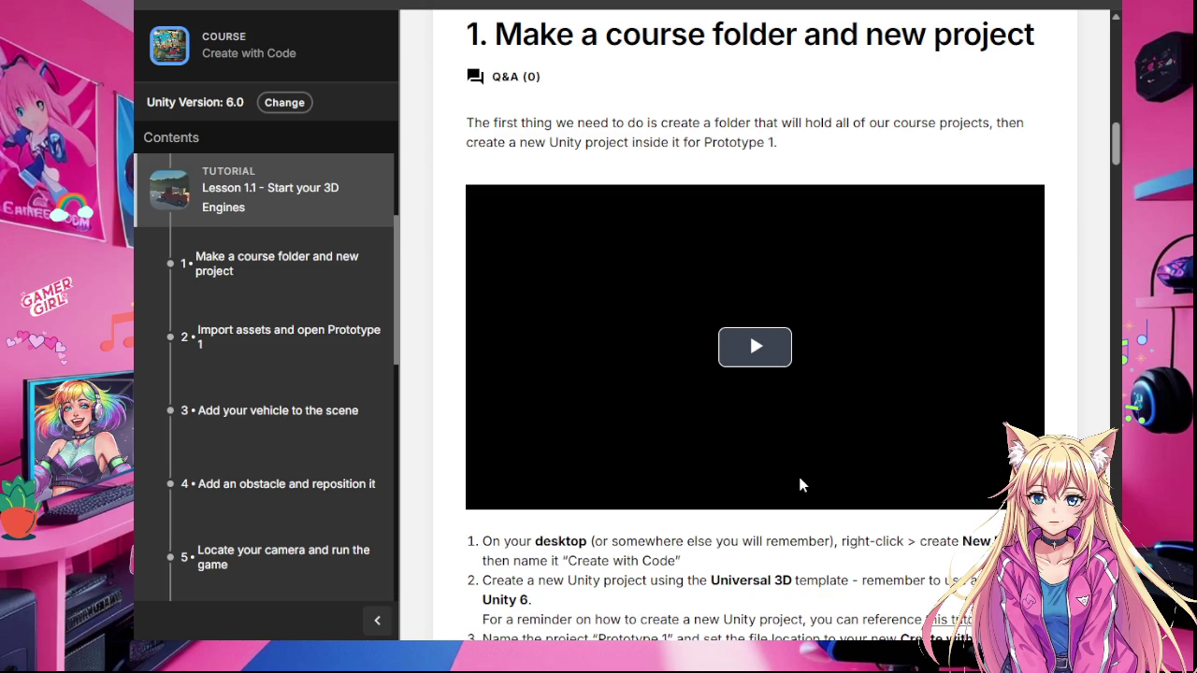
{"action": "left_click", "coordinate": [755, 346]}
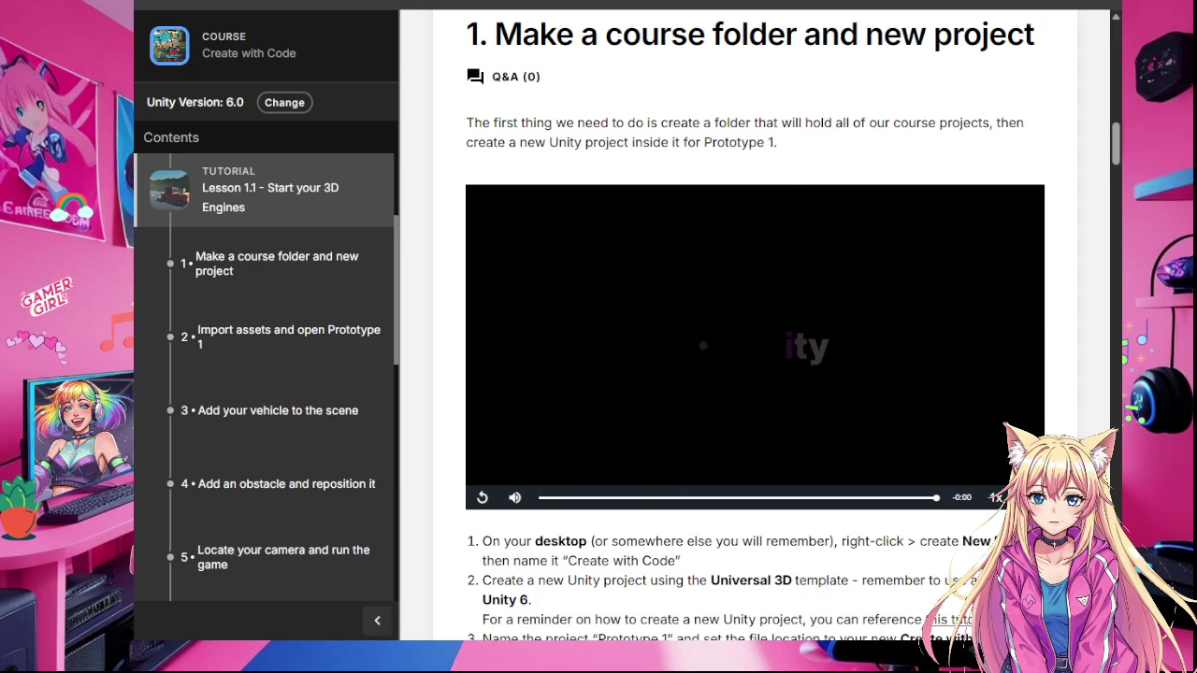
Step: Watch the step 1 video to its end and return to the Mark Step As Complete button
{"action": "scroll", "coordinate": [655, 468], "scroll_direction": "down", "scroll_amount": 3}
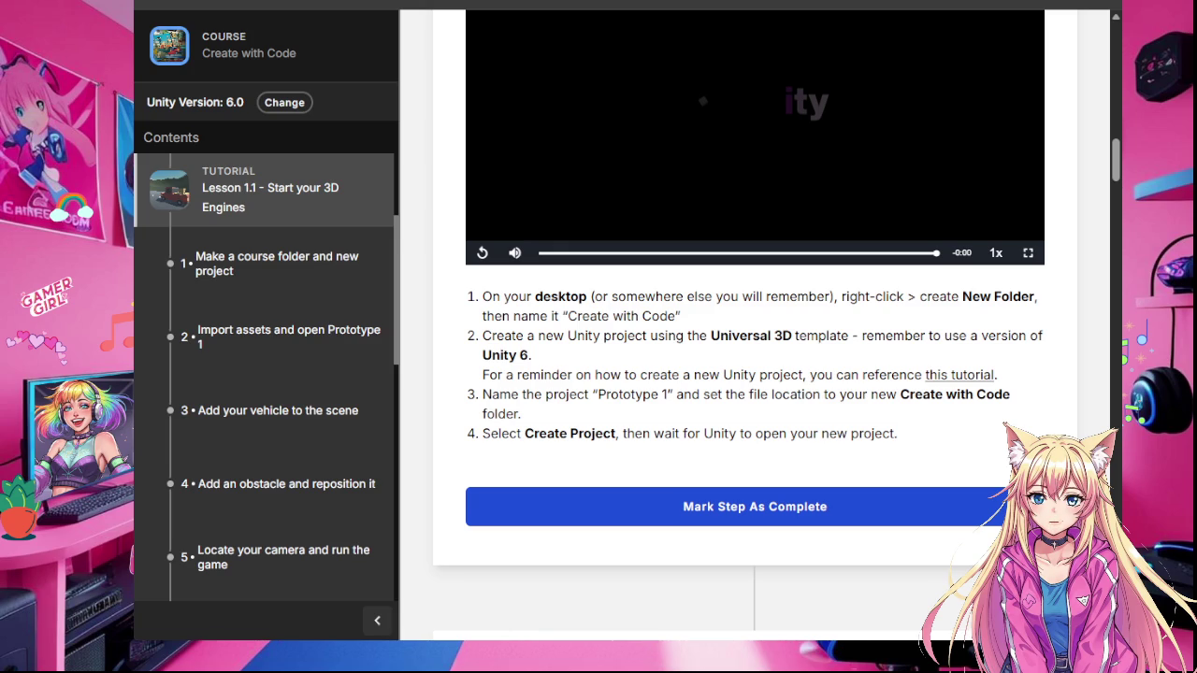
{"action": "scroll", "coordinate": [895, 421], "scroll_direction": "up", "scroll_amount": 4}
Step: Mark step 1 complete and play the step 2 video, Import assets and open Prototype 1
{"action": "scroll", "coordinate": [895, 421], "scroll_direction": "down", "scroll_amount": 4}
{"action": "left_click", "coordinate": [749, 511]}
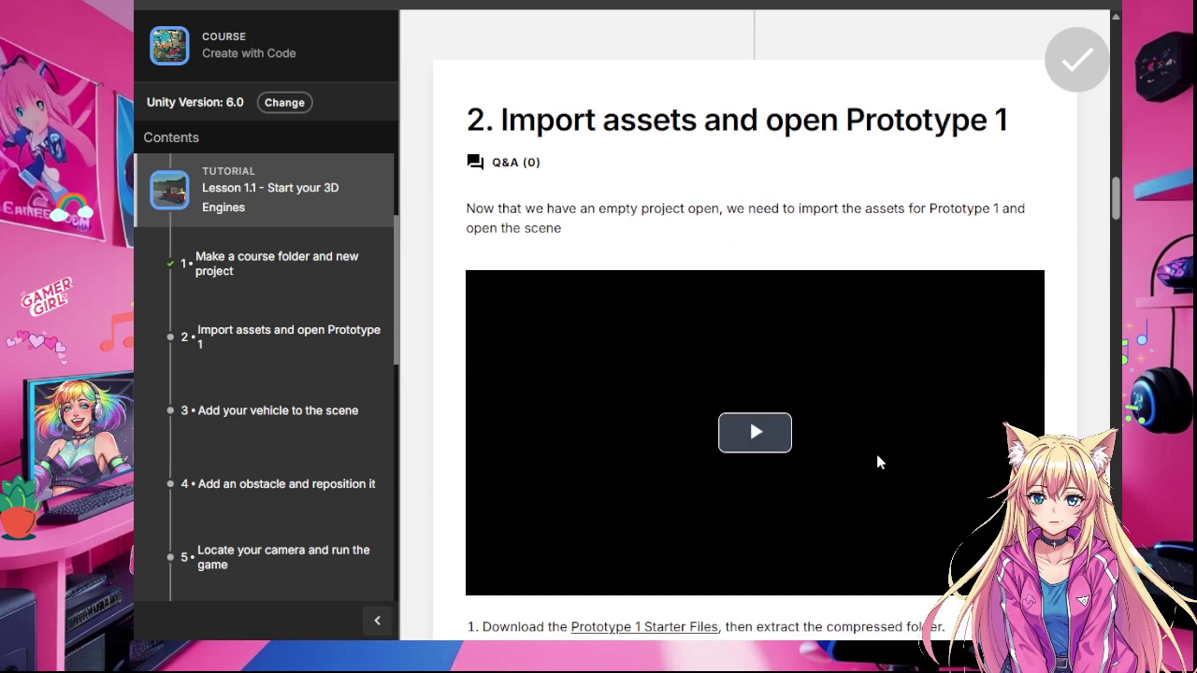
{"action": "scroll", "coordinate": [876, 454], "scroll_direction": "down", "scroll_amount": 1}
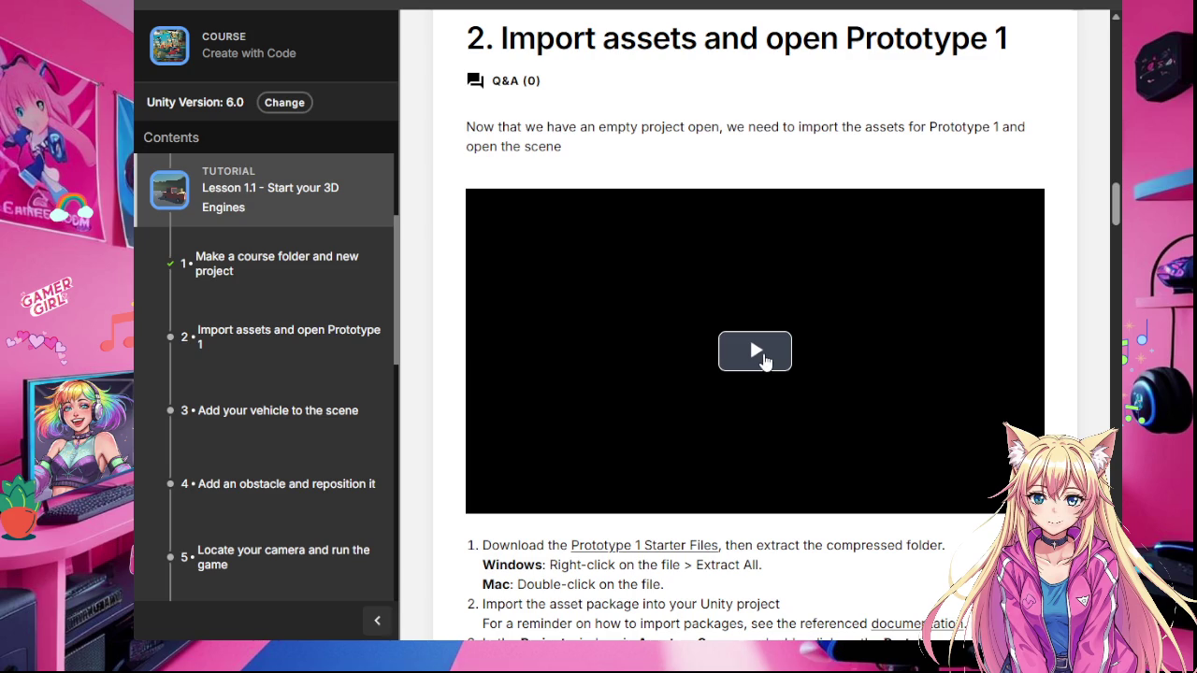
{"action": "left_click", "coordinate": [763, 360]}
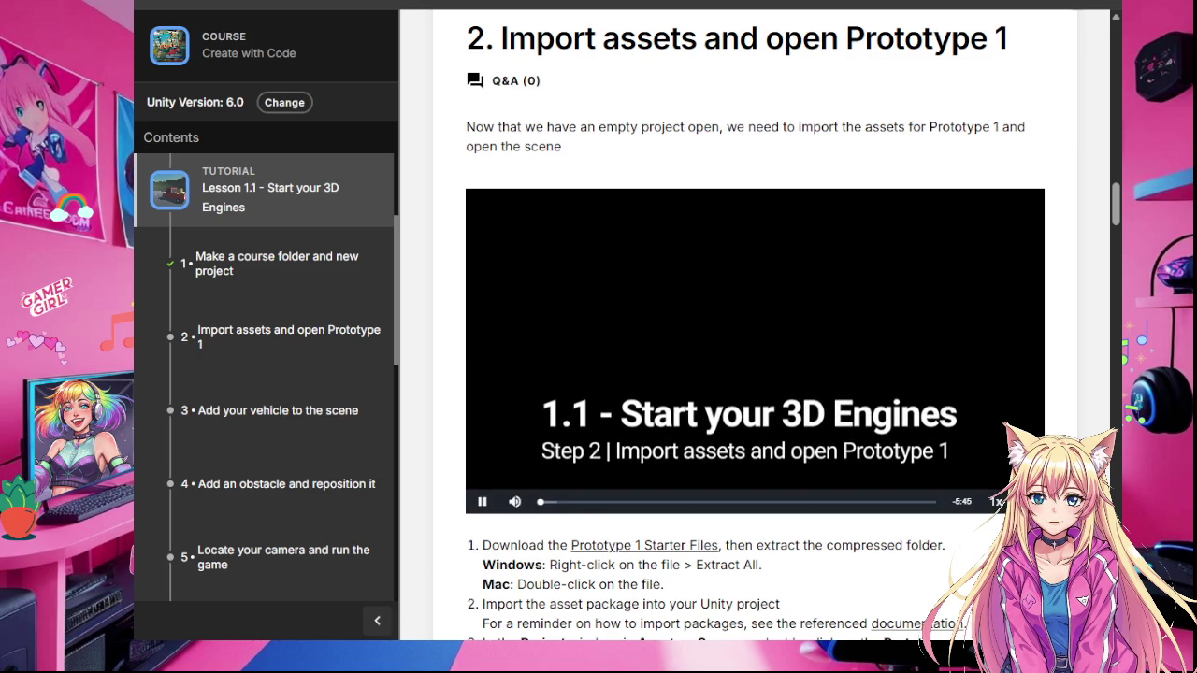
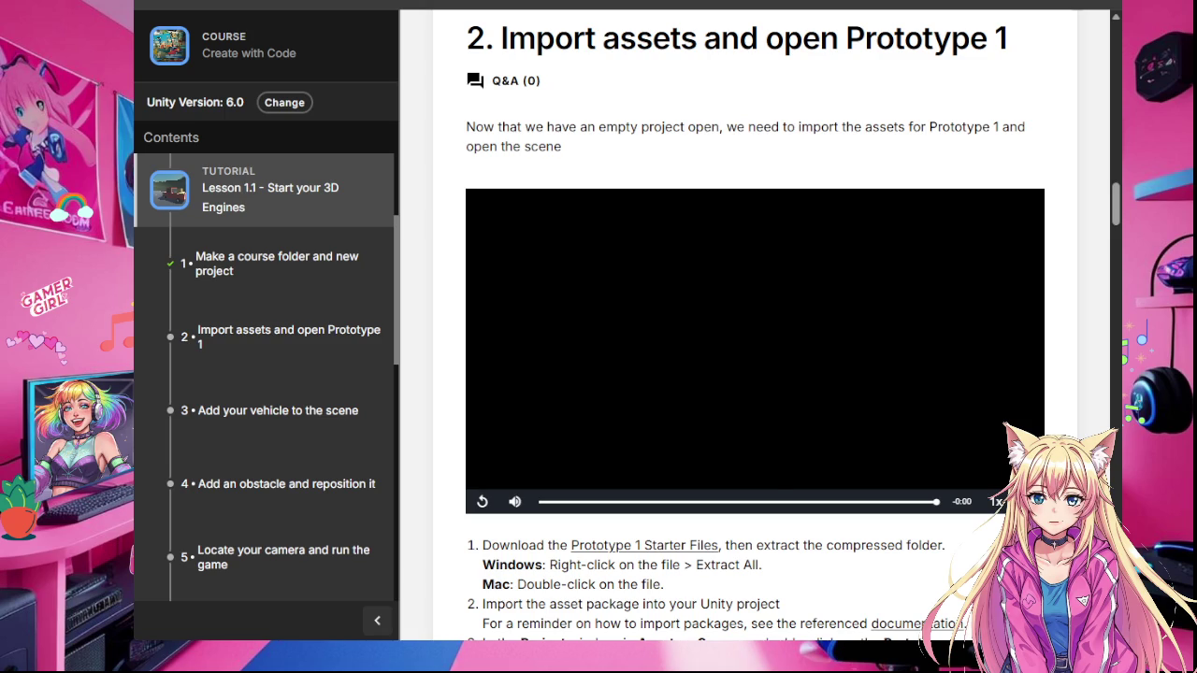
Step: Scroll the tutorial page and play the video on importing assets
{"action": "scroll", "coordinate": [770, 484], "scroll_direction": "down", "scroll_amount": 3}
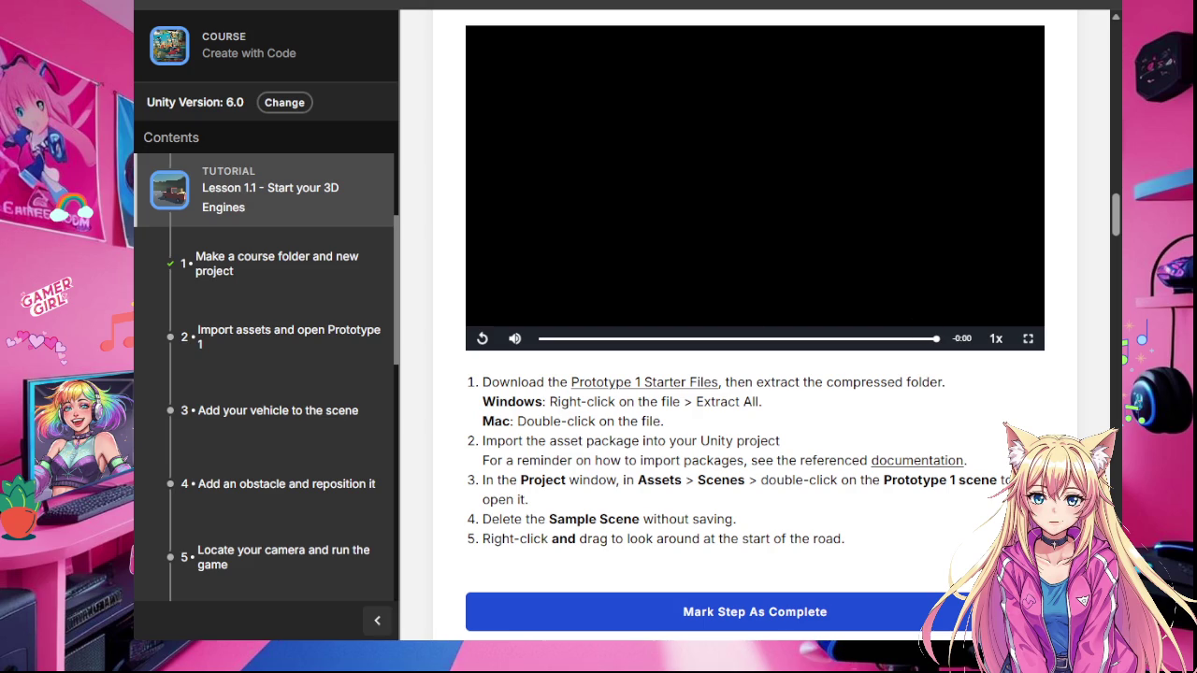
{"action": "scroll", "coordinate": [754, 374], "scroll_direction": "down", "scroll_amount": 2}
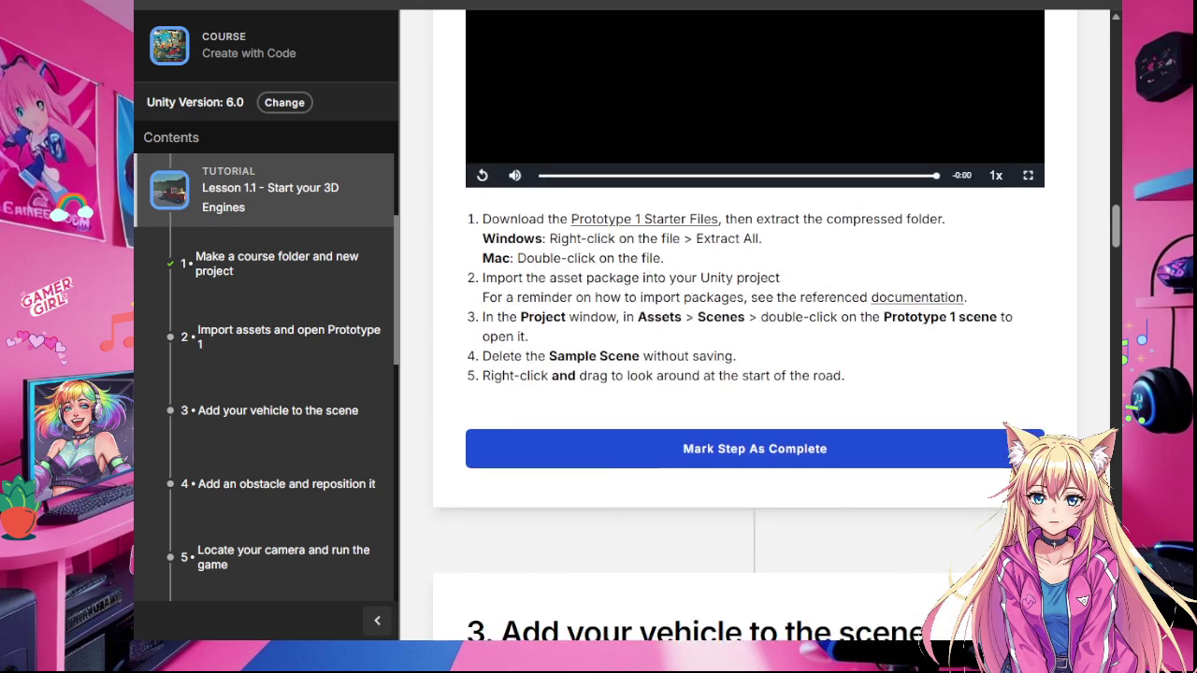
{"action": "scroll", "coordinate": [754, 374], "scroll_direction": "down", "scroll_amount": 5}
{"action": "scroll", "coordinate": [755, 374], "scroll_direction": "up", "scroll_amount": 4}
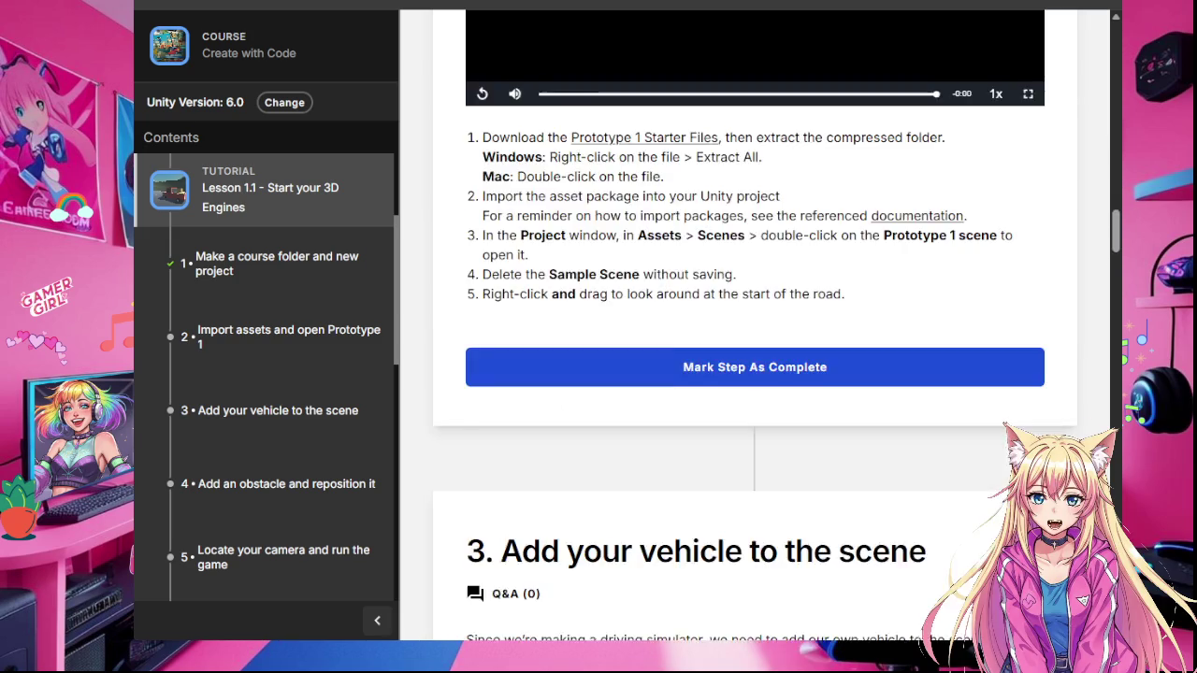
{"action": "scroll", "coordinate": [755, 374], "scroll_direction": "up", "scroll_amount": 2}
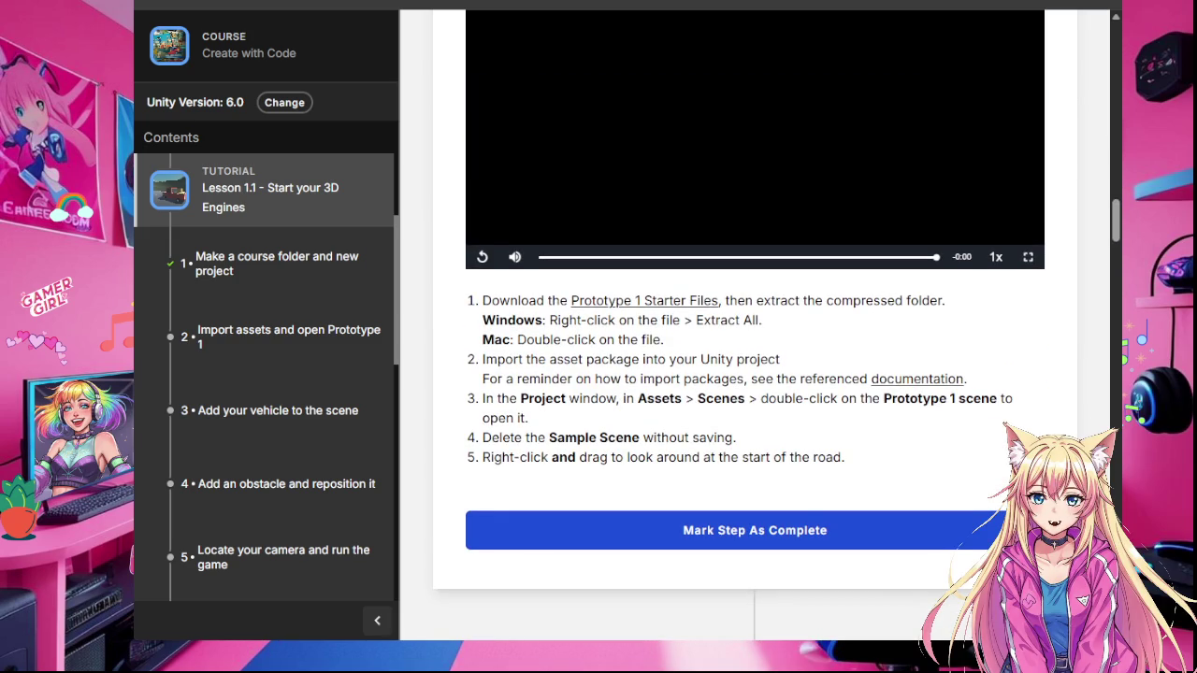
{"action": "scroll", "coordinate": [754, 374], "scroll_direction": "up", "scroll_amount": 1}
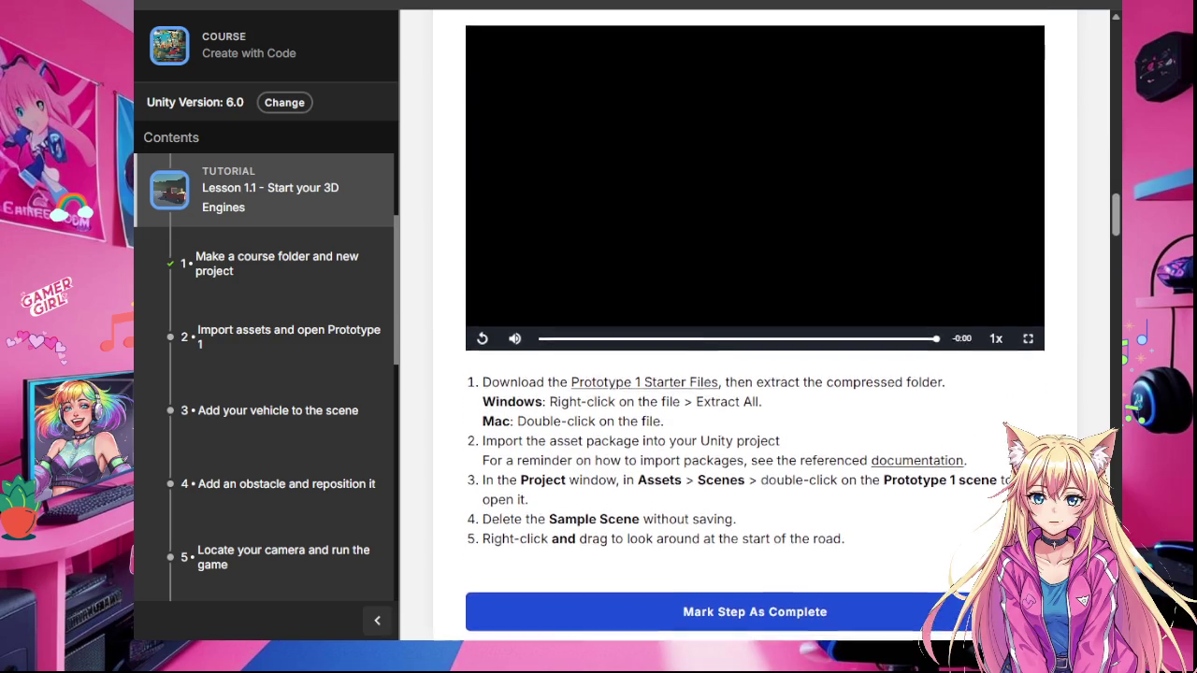
{"action": "scroll", "coordinate": [755, 374], "scroll_direction": "up", "scroll_amount": 1}
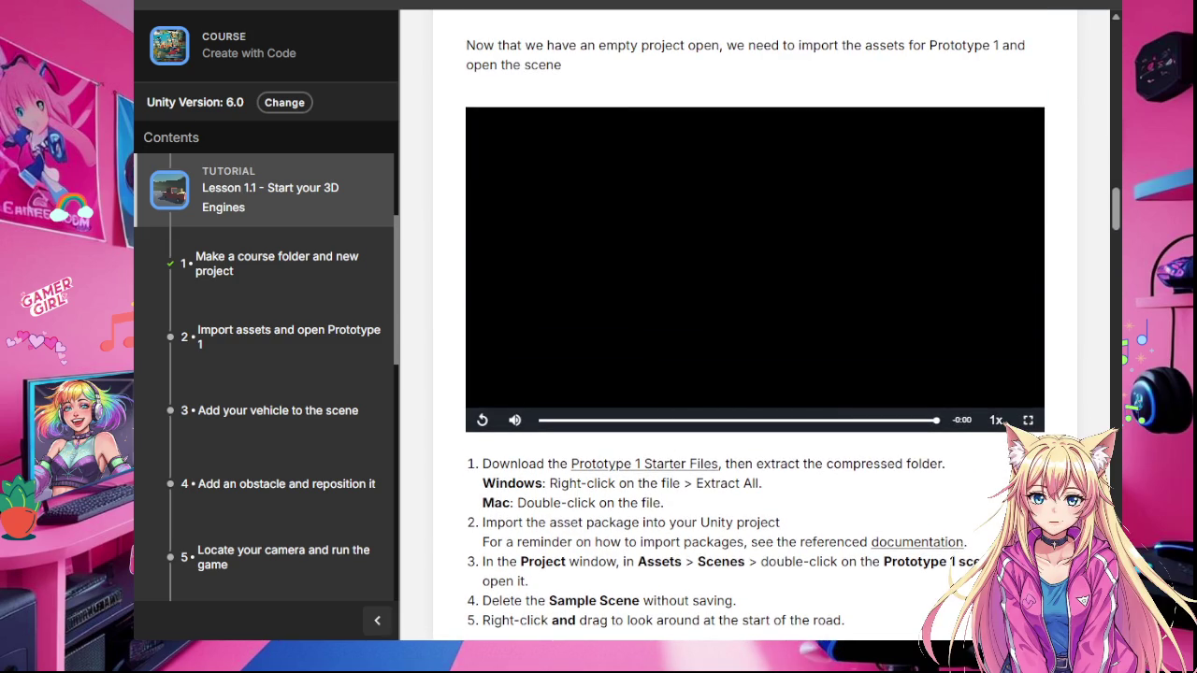
{"action": "left_click", "coordinate": [669, 312]}
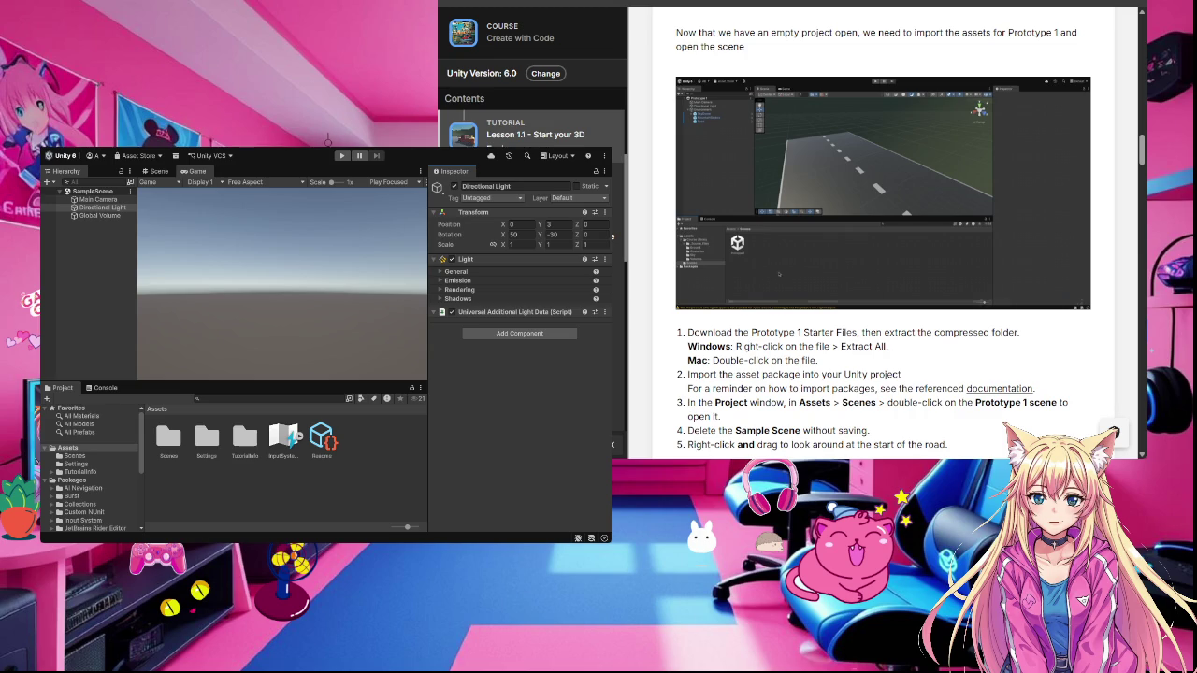
Step: Enlarge the editor against the left screen edge, narrow the browser, and deselect Directional Light
{"action": "mouse_move", "coordinate": [760, 104]}
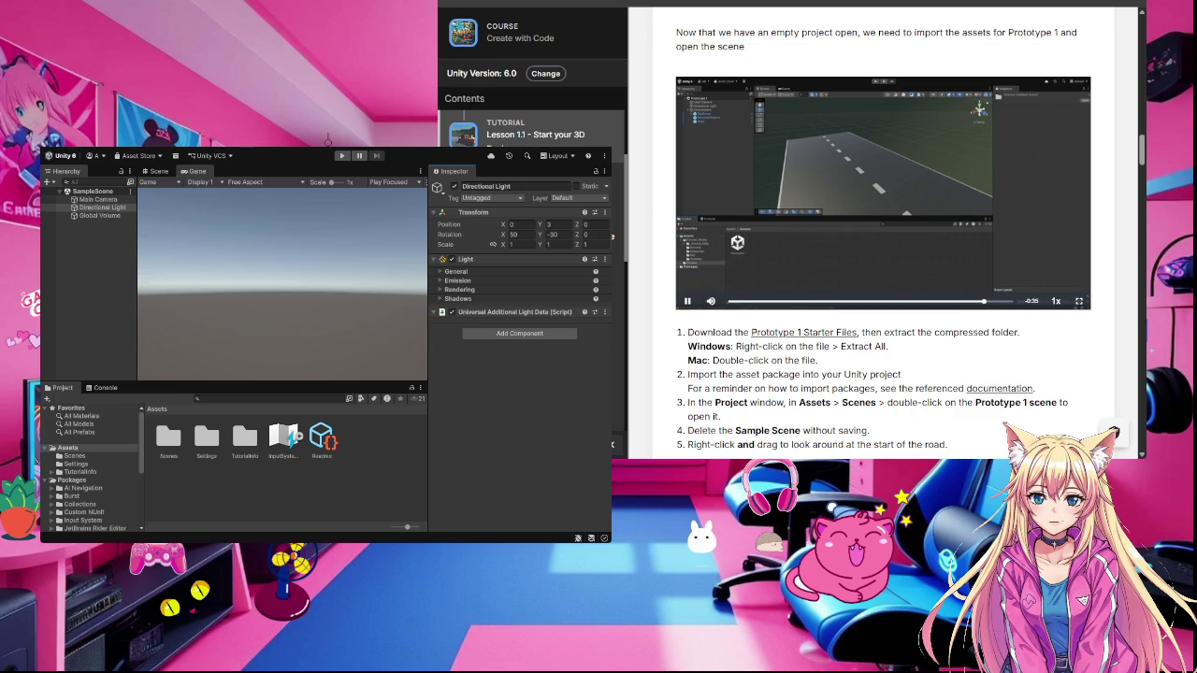
{"action": "mouse_move", "coordinate": [916, 248]}
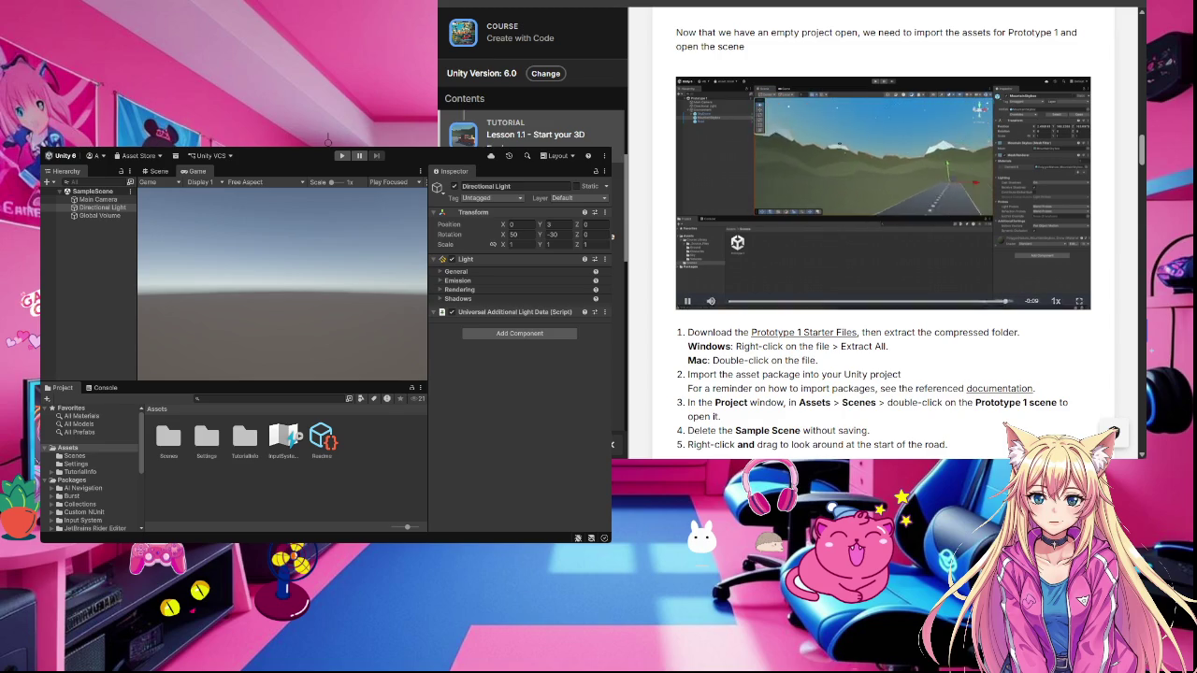
{"action": "left_click_drag", "start_coordinate": [612, 541], "coordinate": [701, 606]}
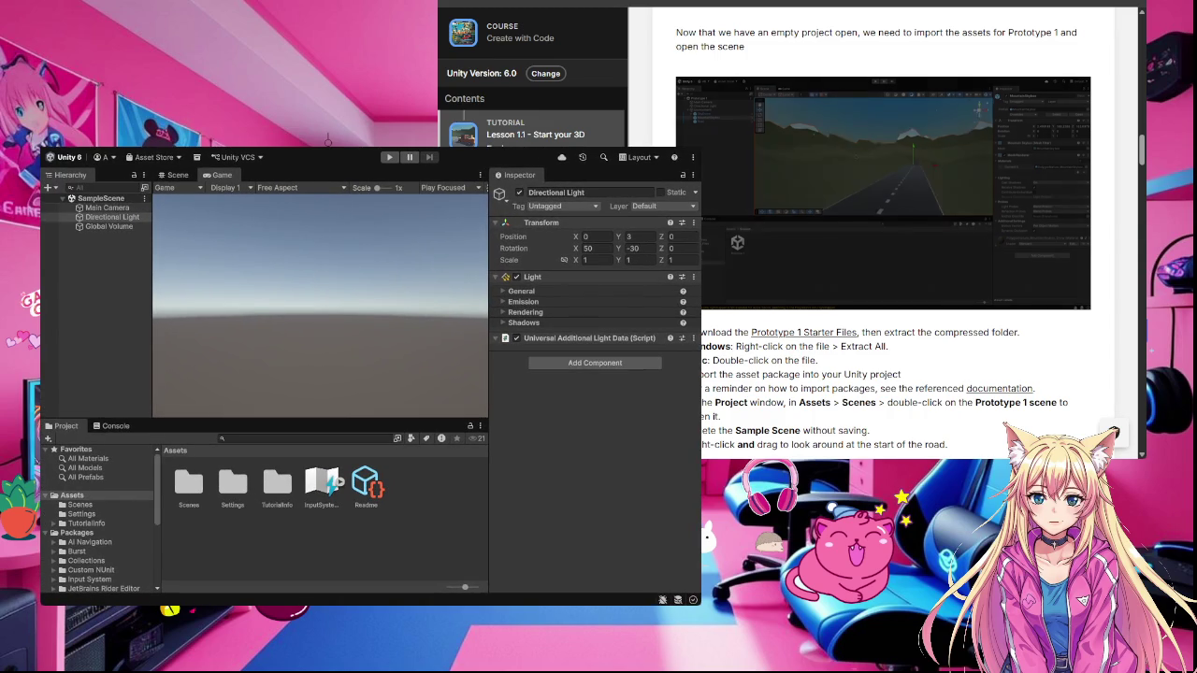
{"action": "left_click_drag", "start_coordinate": [309, 157], "coordinate": [269, 157]}
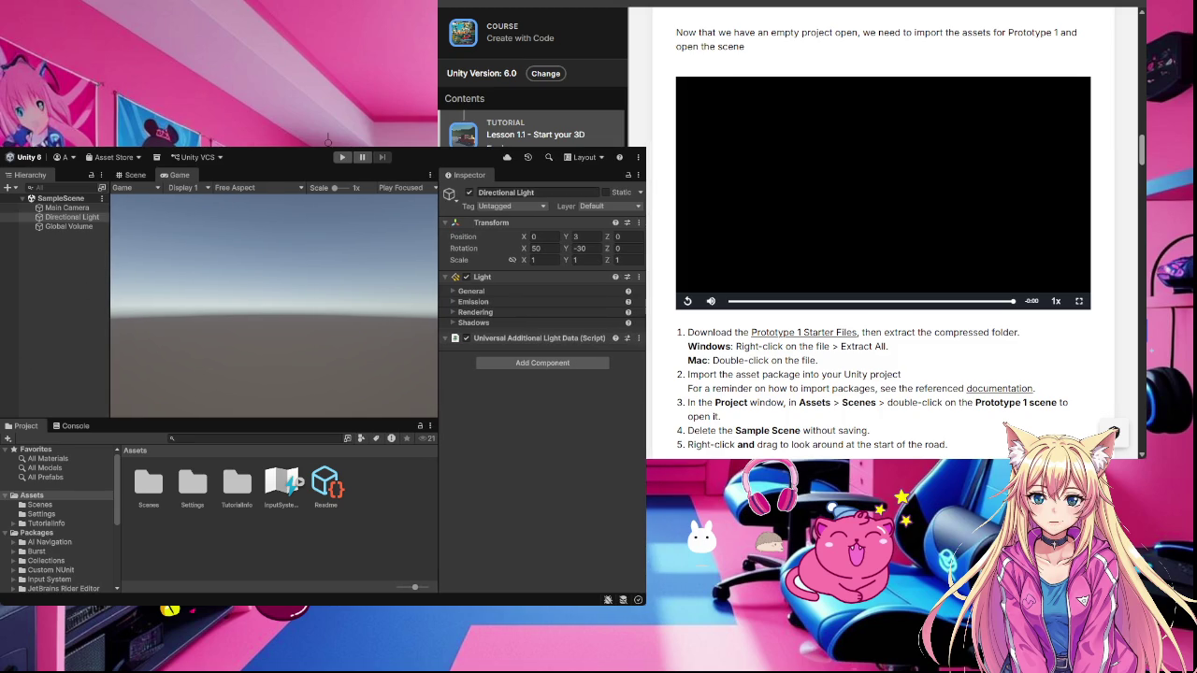
{"action": "left_click_drag", "start_coordinate": [1142, 203], "coordinate": [1097, 203]}
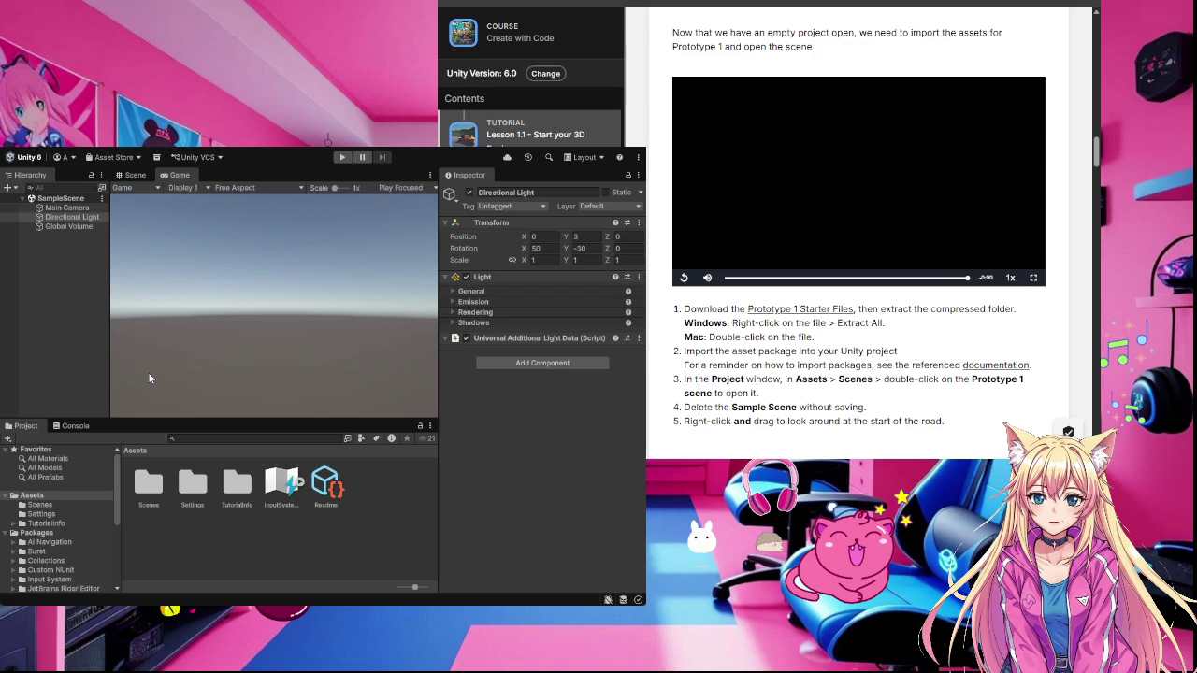
{"action": "left_click", "coordinate": [93, 361]}
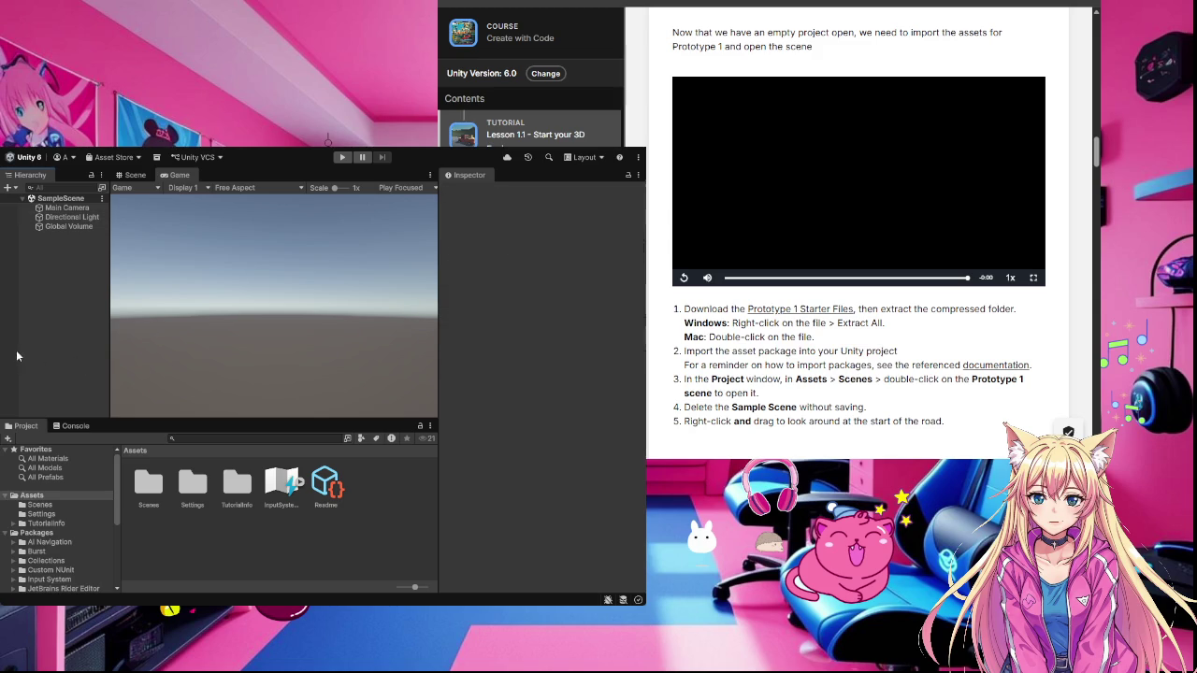
Step: Open Assets > Scenes, select SampleScene, and rewind the lesson video to 4:47
{"action": "left_click", "coordinate": [54, 505]}
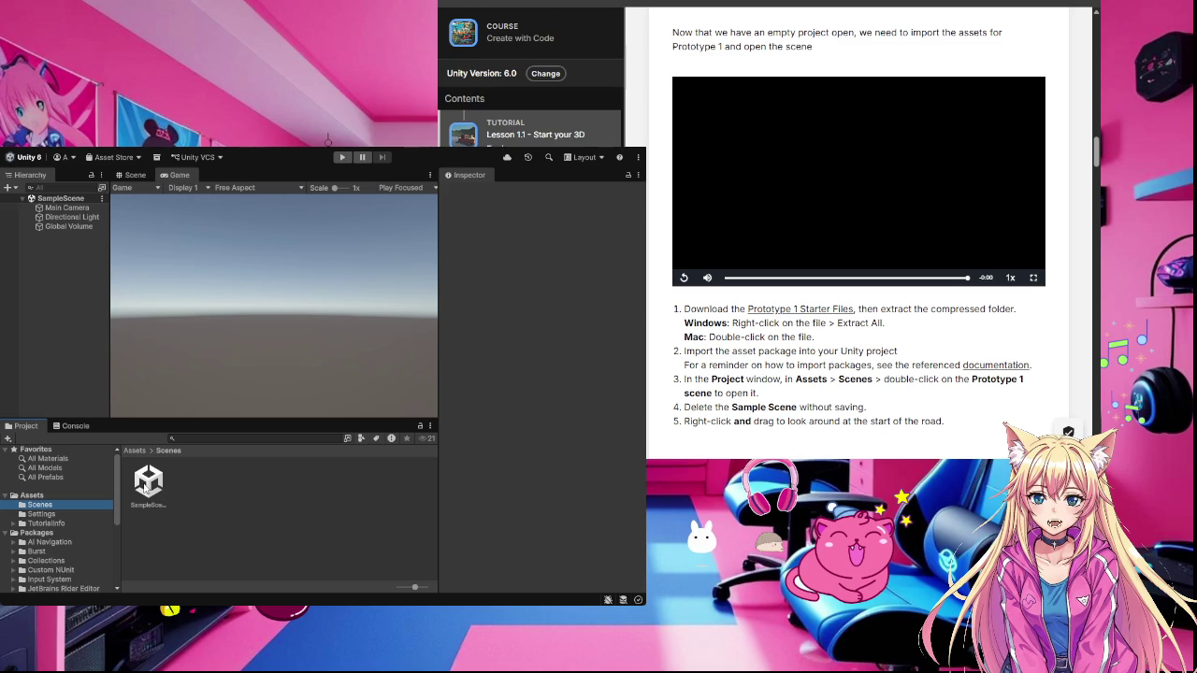
{"action": "left_click", "coordinate": [158, 487]}
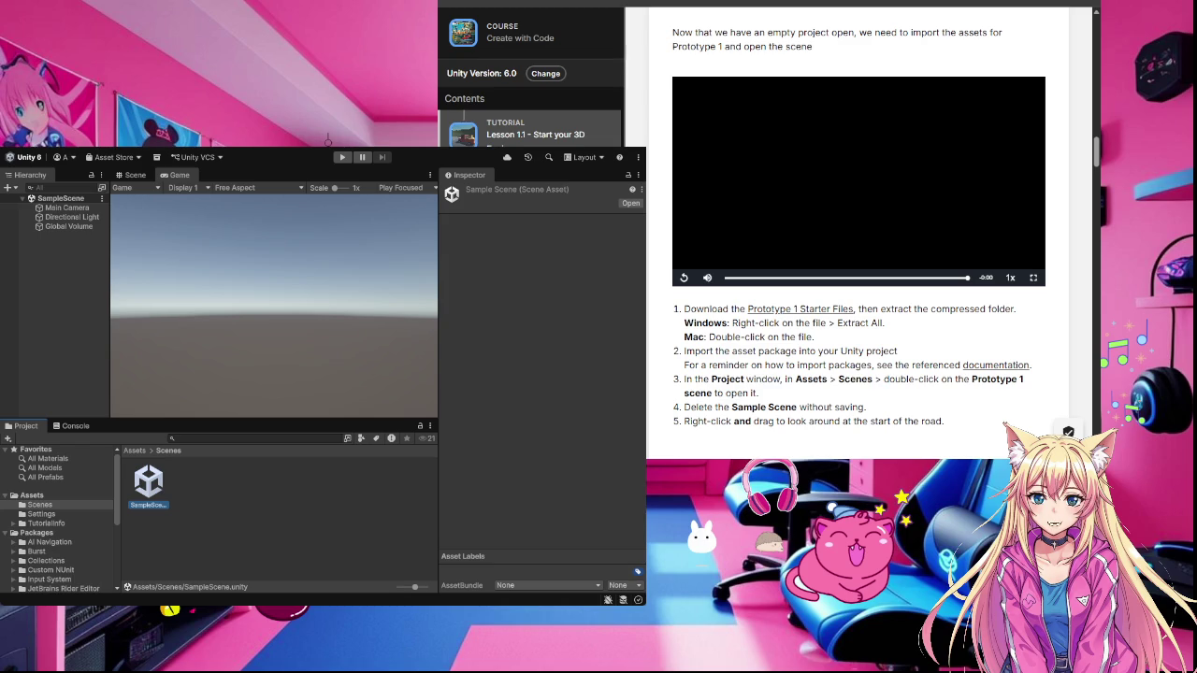
{"action": "left_click", "coordinate": [924, 279]}
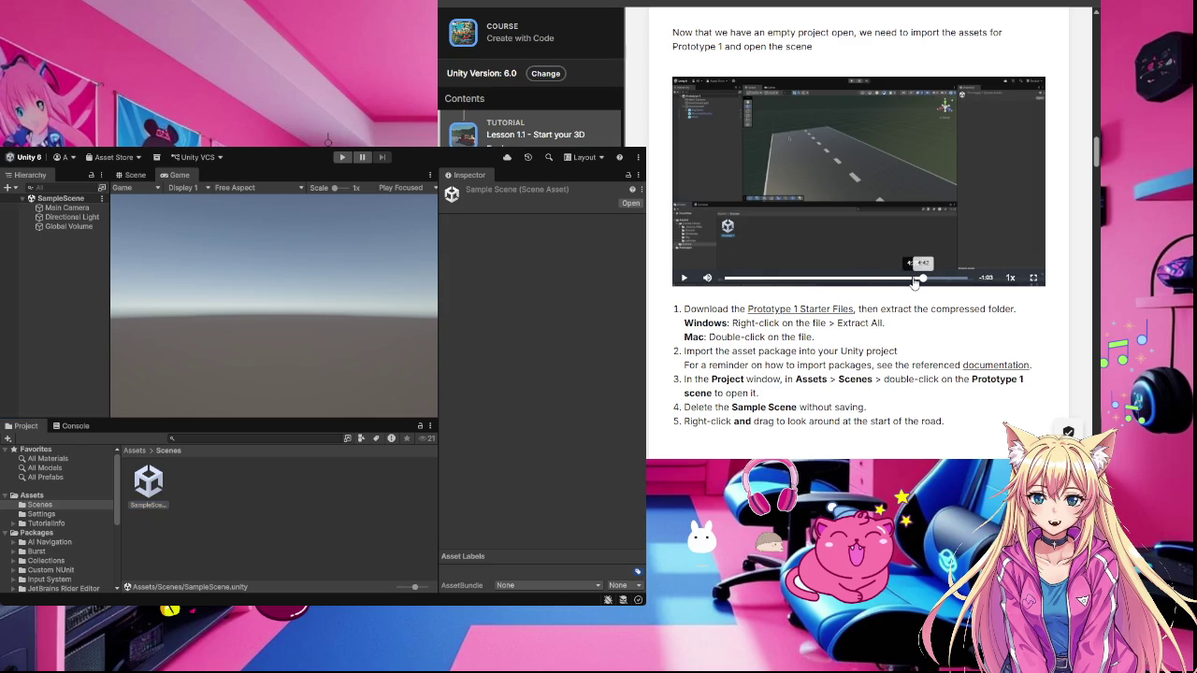
Step: Replay the lesson video from the road scene, pause it, and deselect the SampleScene asset
{"action": "left_click", "coordinate": [684, 279]}
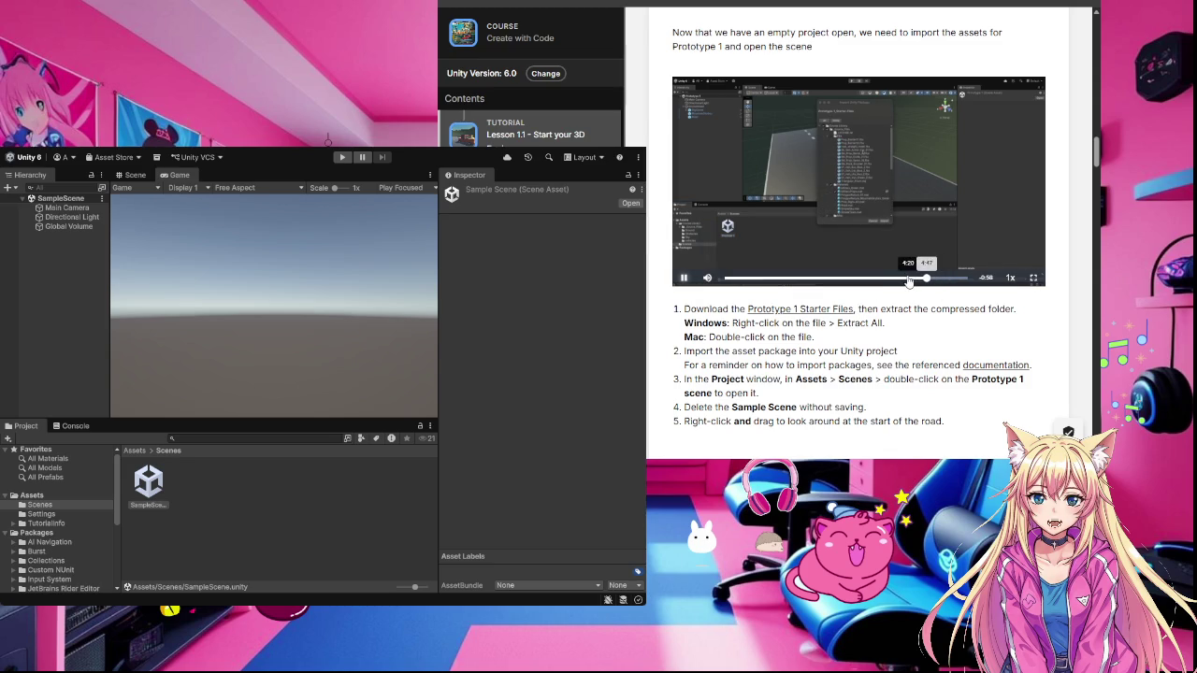
{"action": "left_click", "coordinate": [907, 278]}
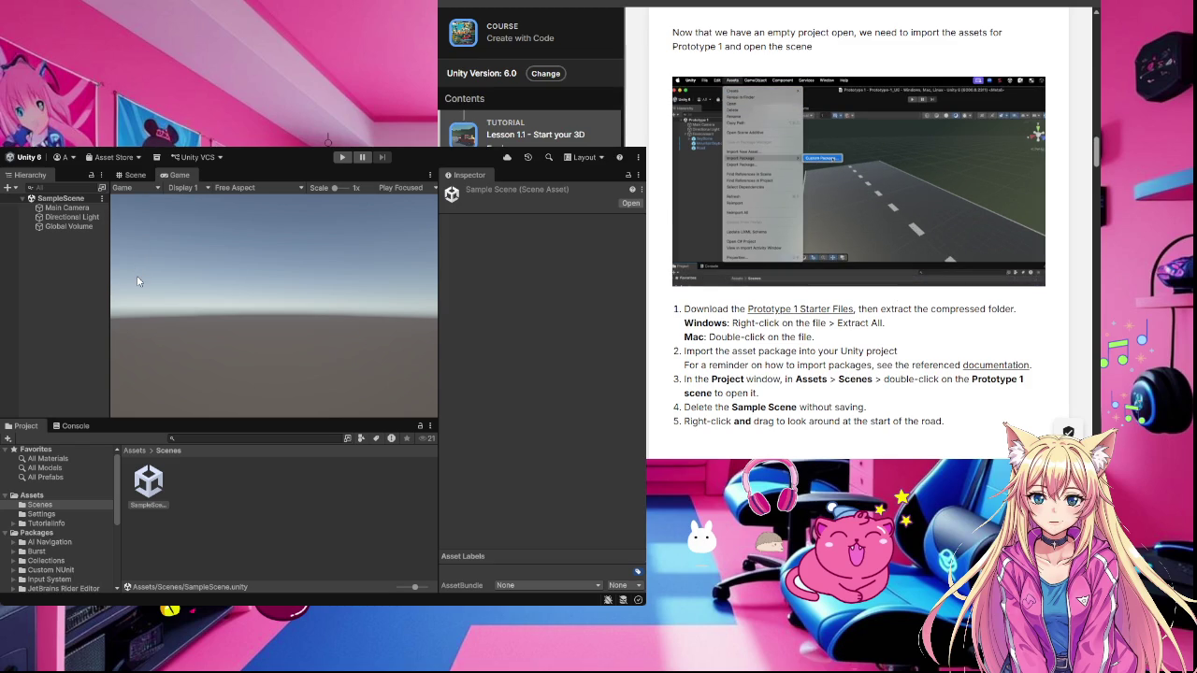
{"action": "left_click", "coordinate": [271, 274]}
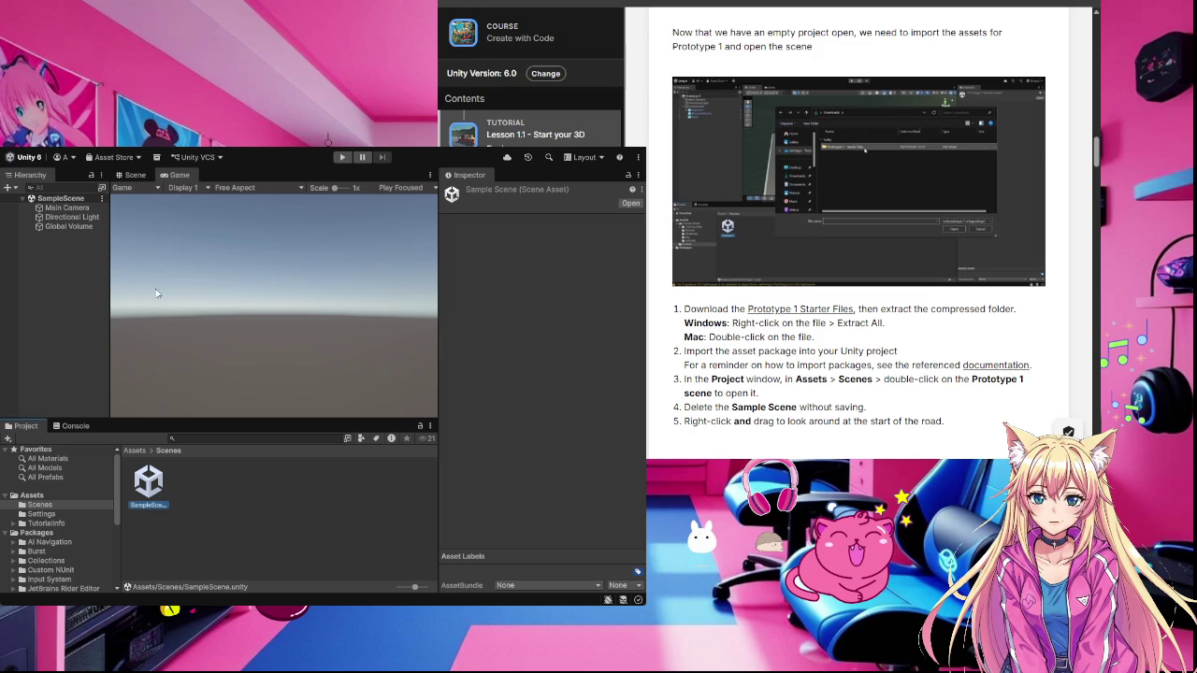
{"action": "left_click", "coordinate": [731, 171]}
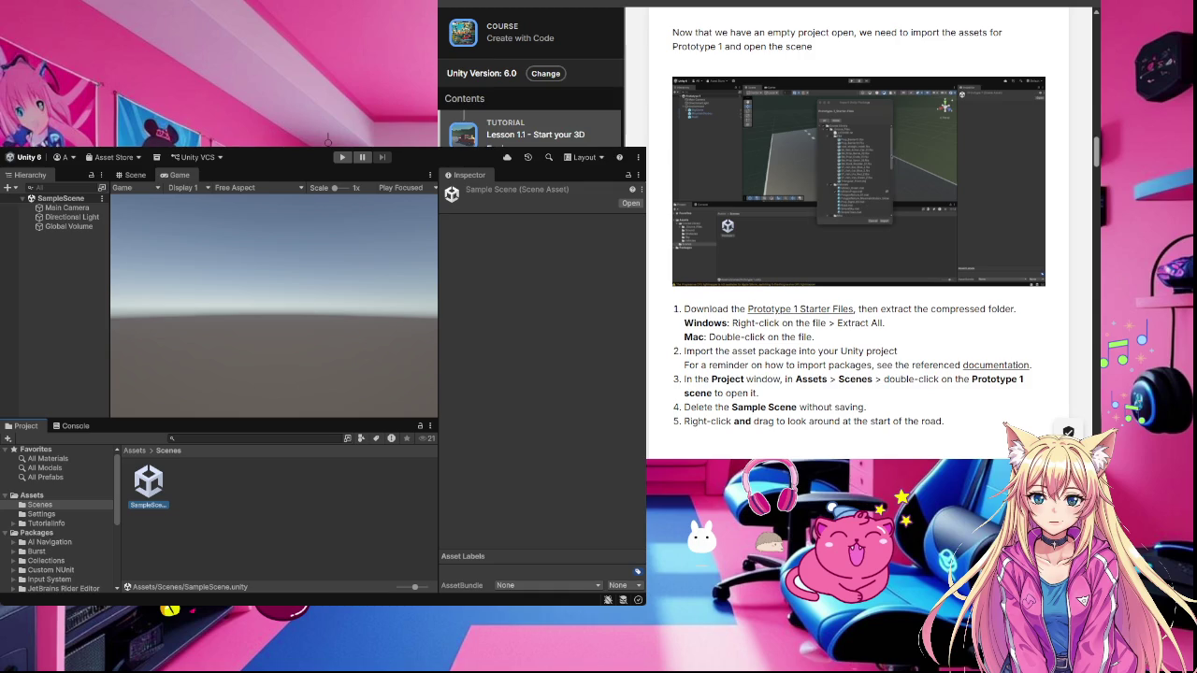
{"action": "left_click", "coordinate": [184, 498]}
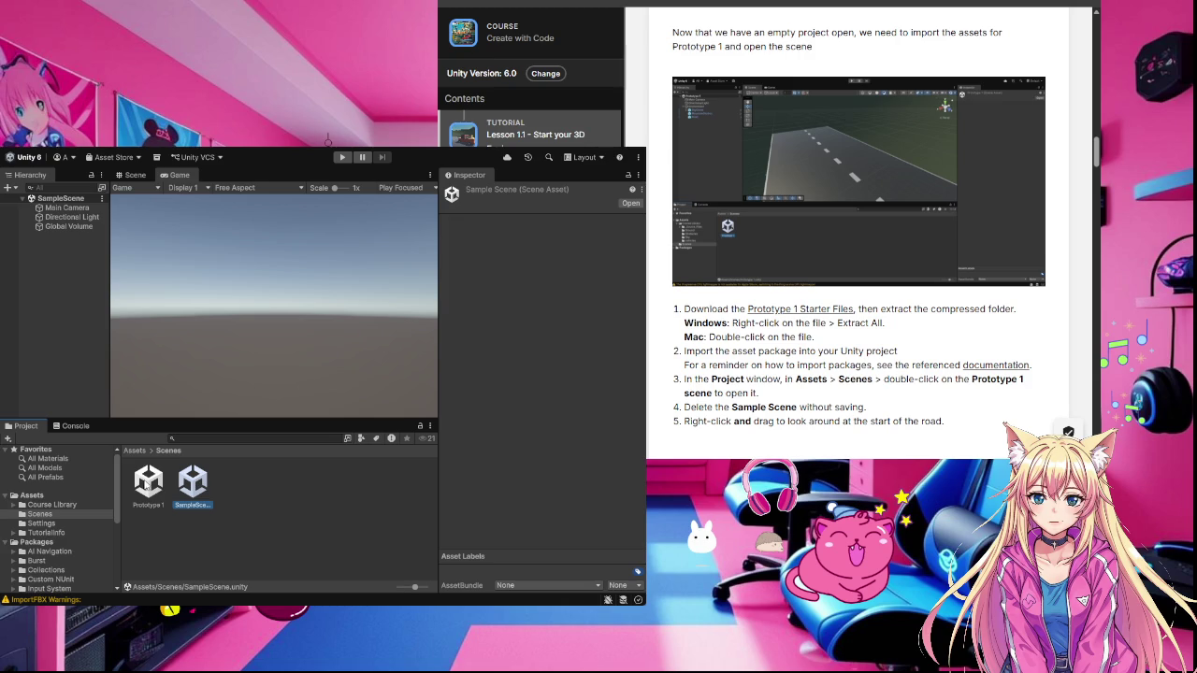
{"action": "left_click", "coordinate": [246, 512]}
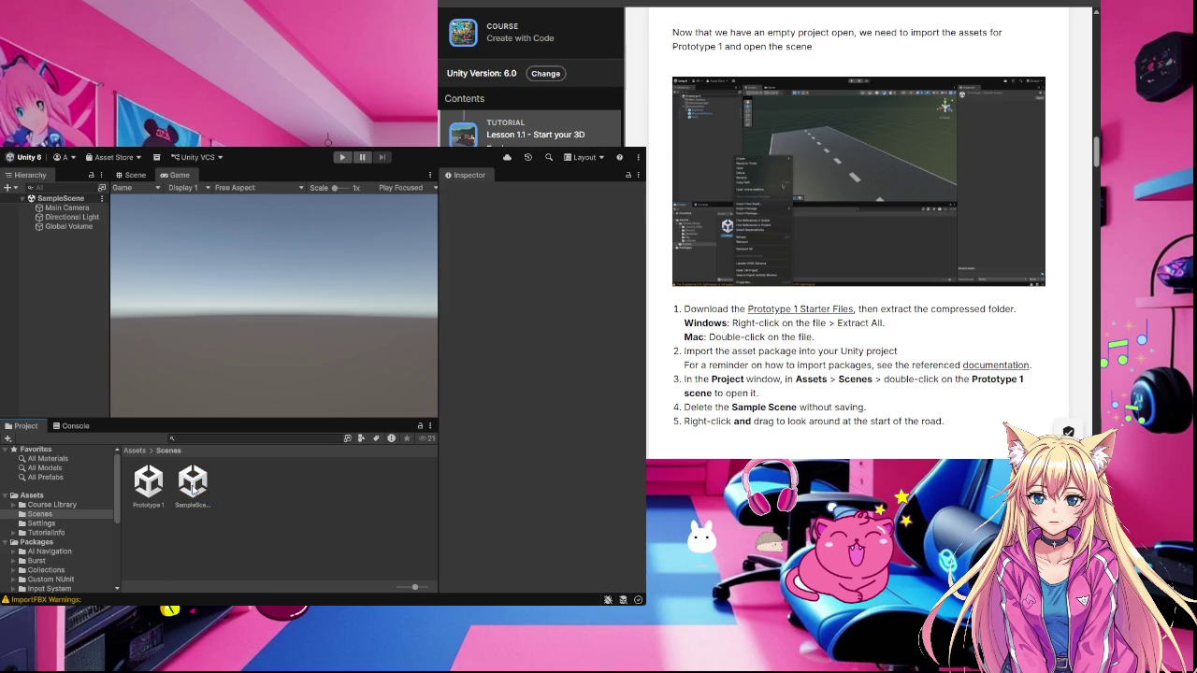
Step: Open the Prototype 1 scene, delete SampleScene, and tilt the Scene view toward the sky
{"action": "double_click", "coordinate": [150, 487]}
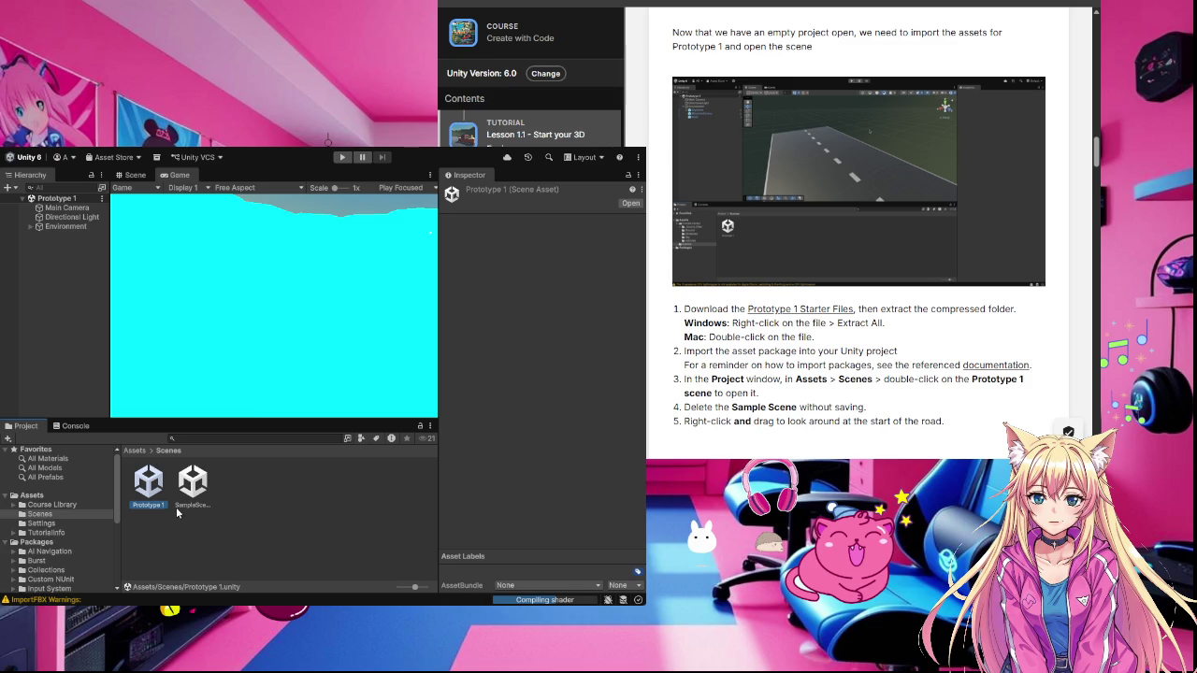
{"action": "left_click", "coordinate": [194, 484]}
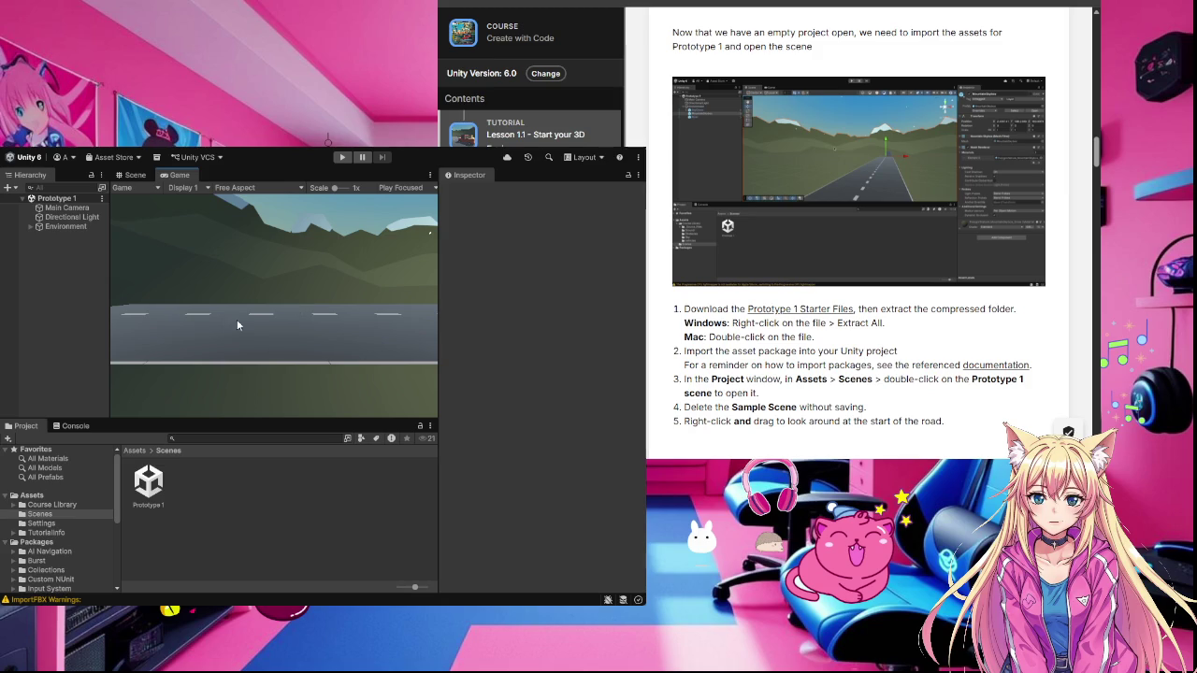
{"action": "left_click", "coordinate": [134, 175]}
{"action": "mouse_move", "coordinate": [306, 283]}
{"action": "left_mouse_down"}
{"action": "mouse_move", "coordinate": [318, 273]}
{"action": "mouse_move", "coordinate": [349, 304]}
{"action": "mouse_move", "coordinate": [274, 289]}
{"action": "mouse_move", "coordinate": [201, 327]}
{"action": "mouse_move", "coordinate": [192, 313]}
{"action": "mouse_move", "coordinate": [239, 311]}
{"action": "mouse_move", "coordinate": [211, 280]}
{"action": "mouse_move", "coordinate": [217, 288]}
{"action": "left_mouse_up"}
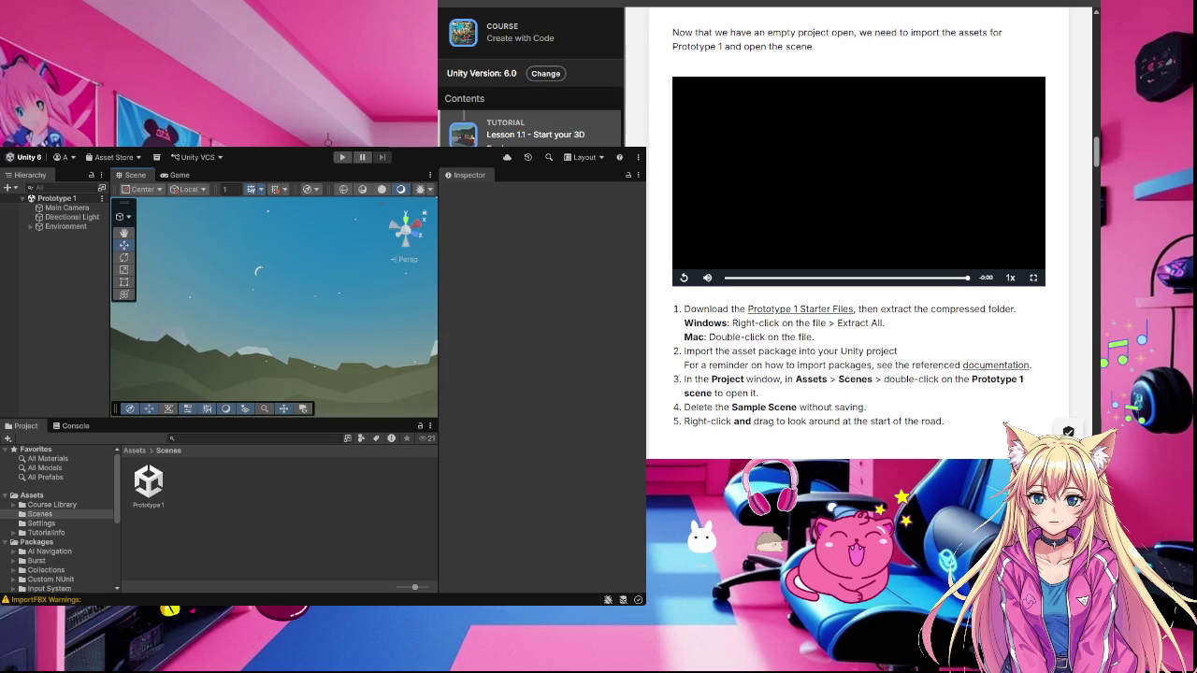
Step: Mark the import step complete, play the vehicle tutorial video, and view the four ImportFBX warnings
{"action": "scroll", "coordinate": [933, 281], "scroll_direction": "down", "scroll_amount": 2}
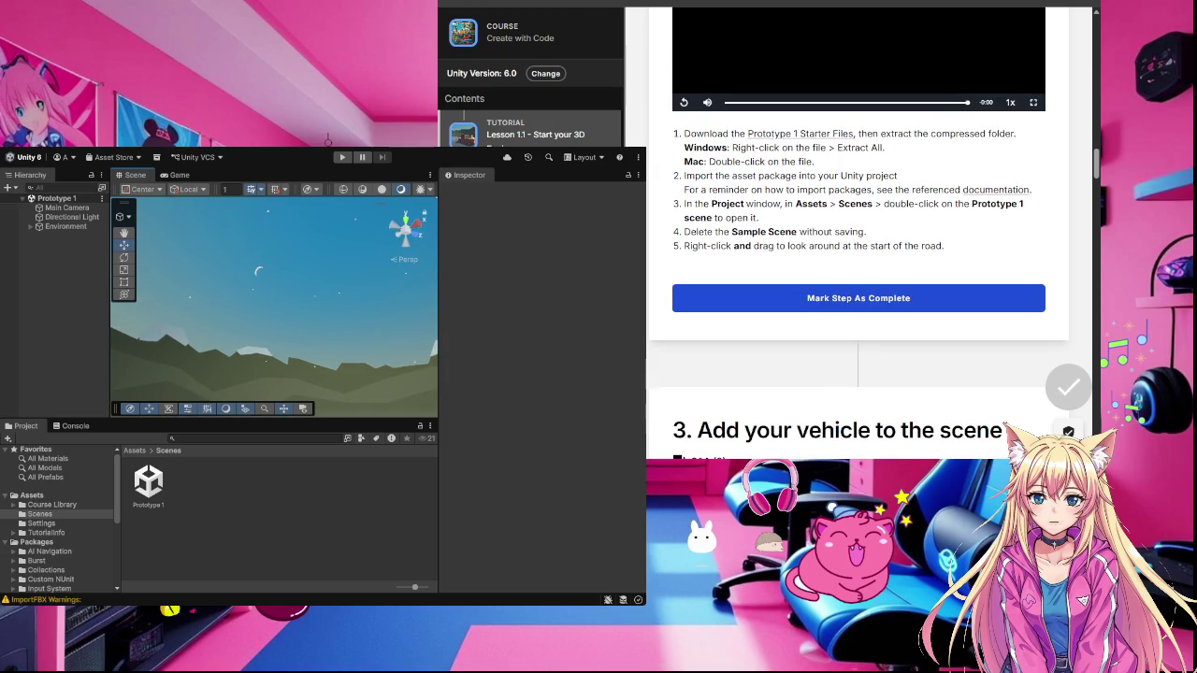
{"action": "left_click", "coordinate": [933, 300]}
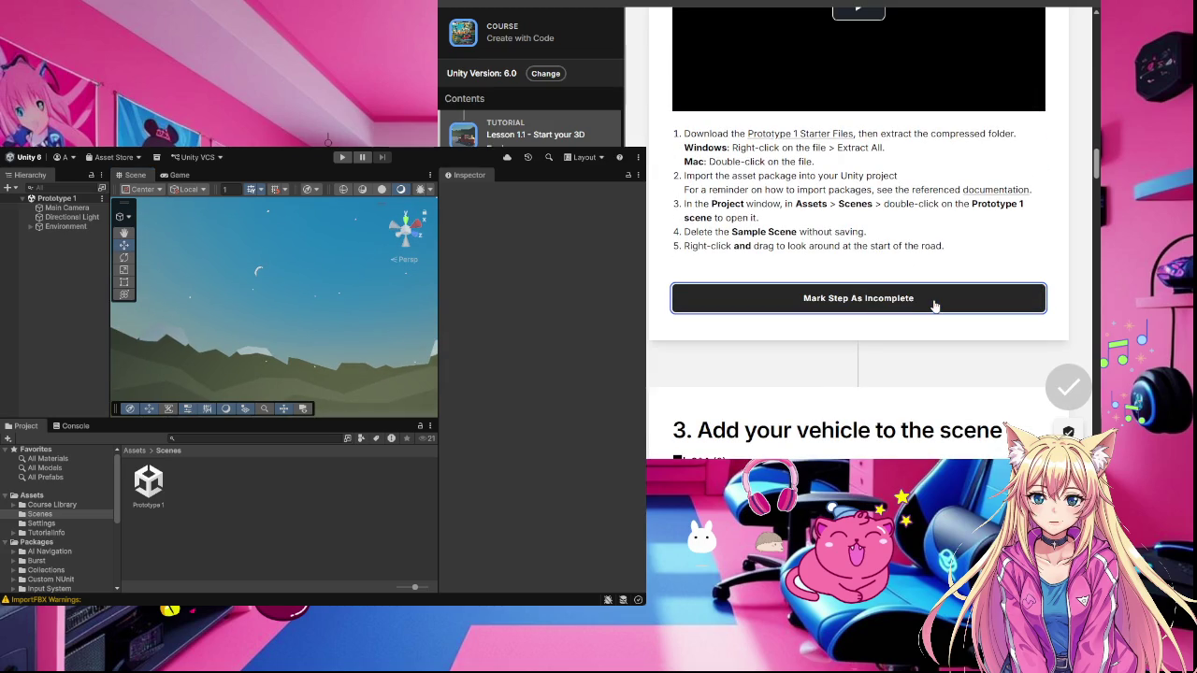
{"action": "scroll", "coordinate": [934, 305], "scroll_direction": "down", "scroll_amount": 2}
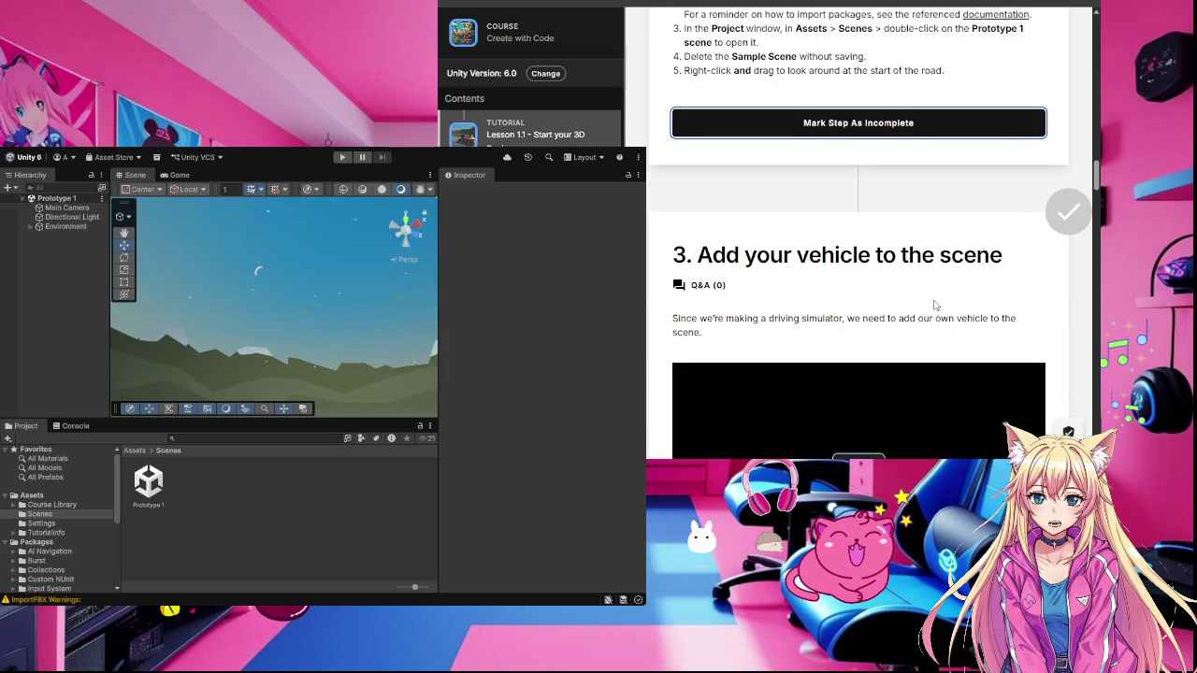
{"action": "scroll", "coordinate": [933, 304], "scroll_direction": "down", "scroll_amount": 2}
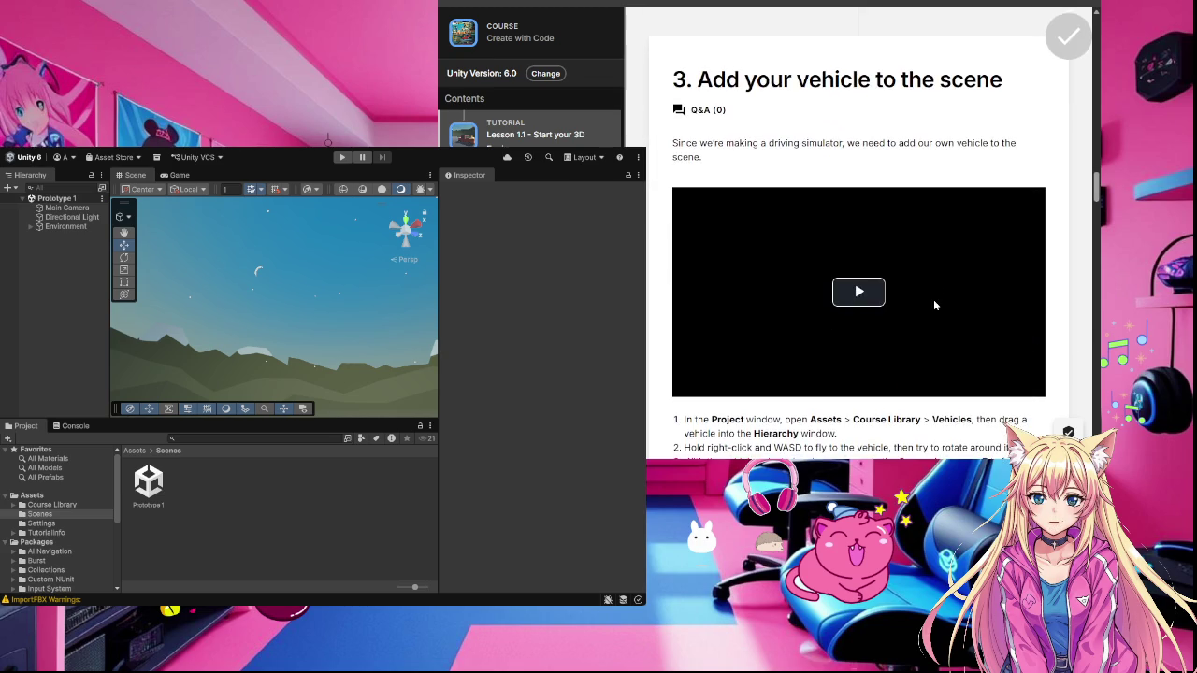
{"action": "scroll", "coordinate": [930, 310], "scroll_direction": "down", "scroll_amount": 1}
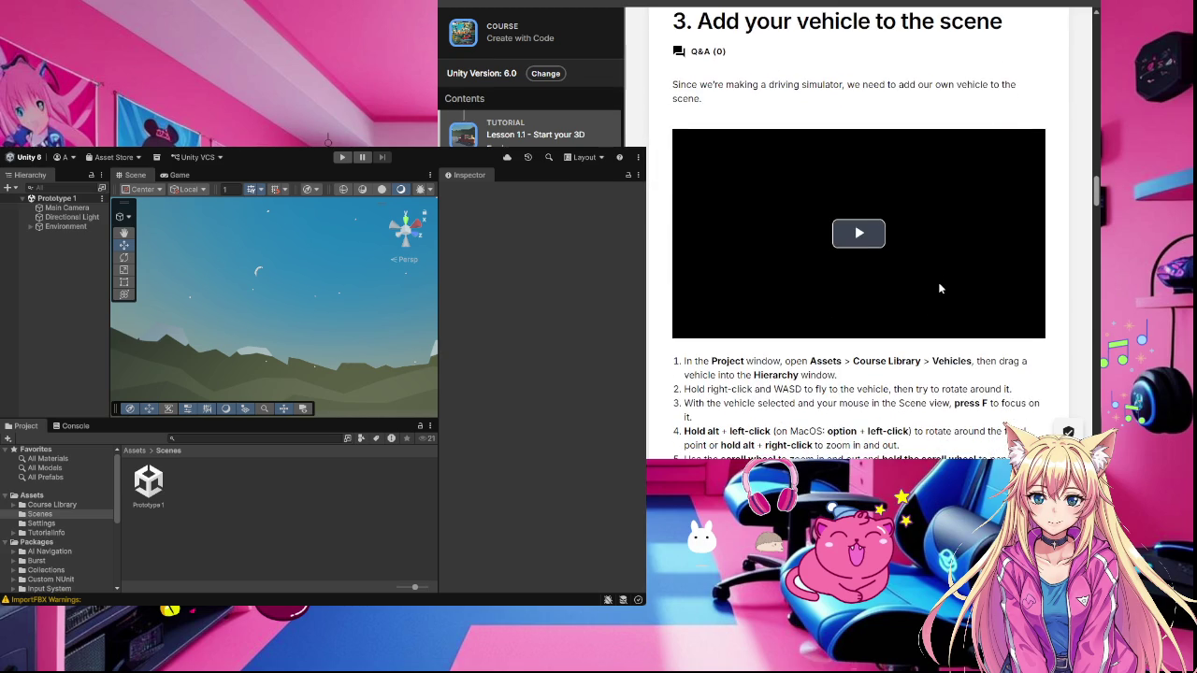
{"action": "left_click", "coordinate": [860, 241]}
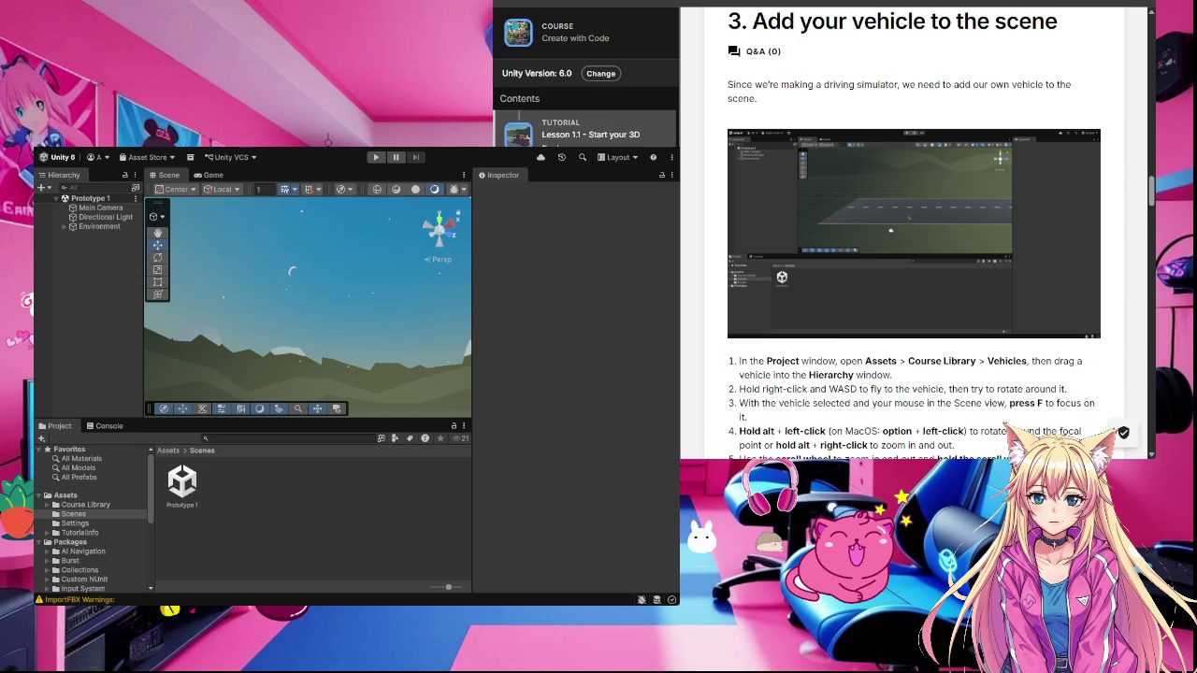
{"action": "mouse_move", "coordinate": [771, 268]}
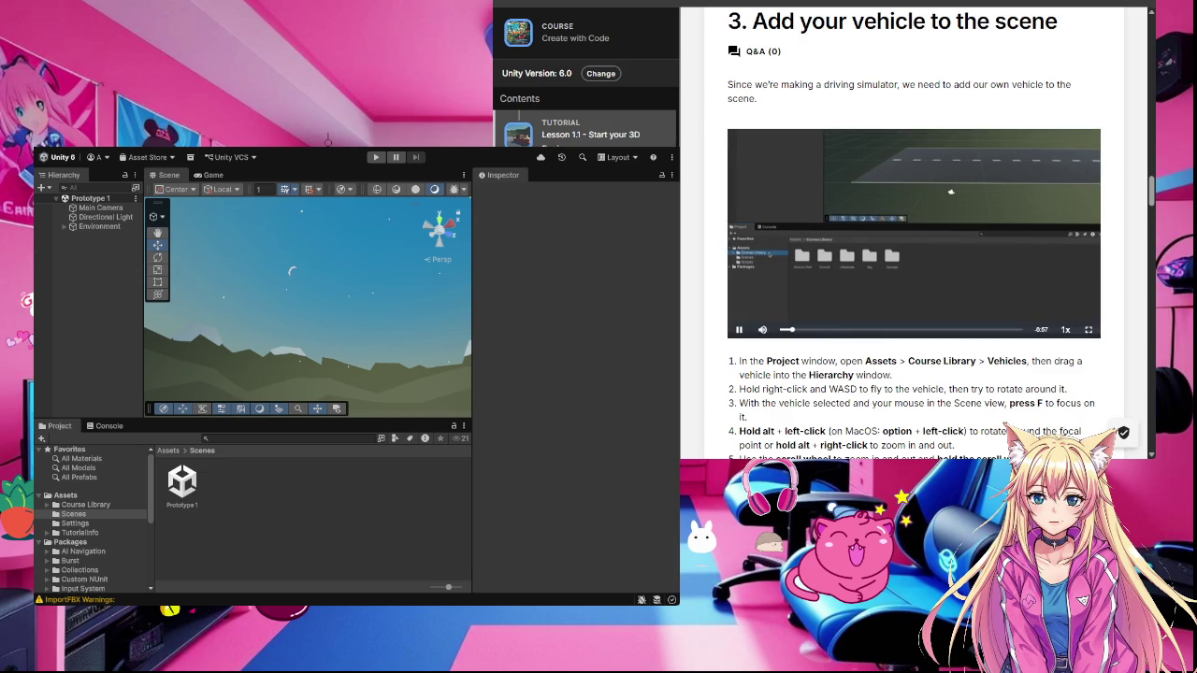
{"action": "left_click", "coordinate": [112, 599]}
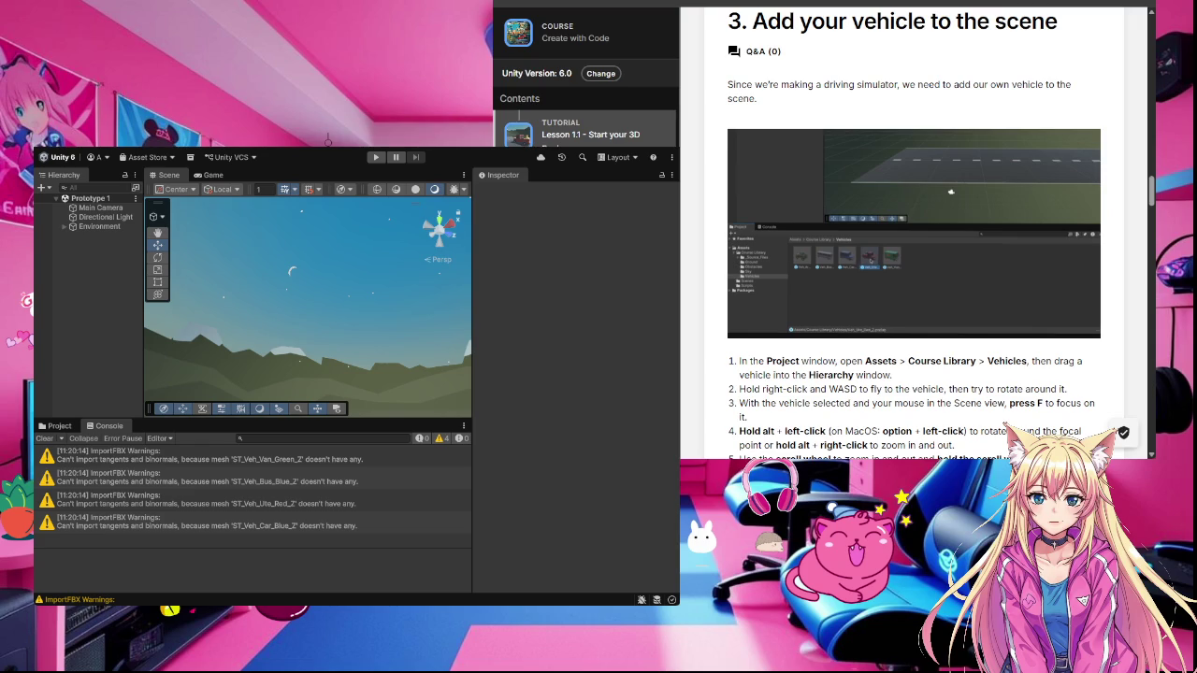
Step: Return to the Project window and tilt the Scene view down from sky to ground
{"action": "left_click", "coordinate": [59, 426]}
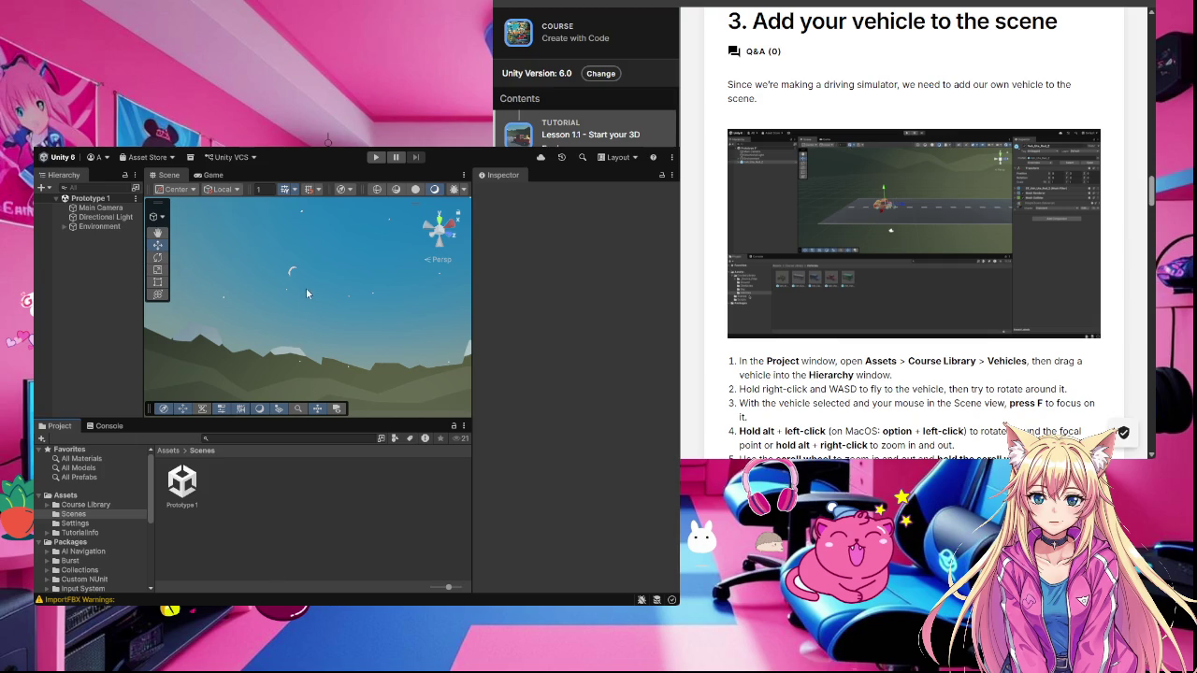
{"action": "mouse_move", "coordinate": [309, 279]}
{"action": "left_mouse_down"}
{"action": "mouse_move", "coordinate": [200, 356]}
{"action": "mouse_move", "coordinate": [159, 354]}
{"action": "left_mouse_up"}
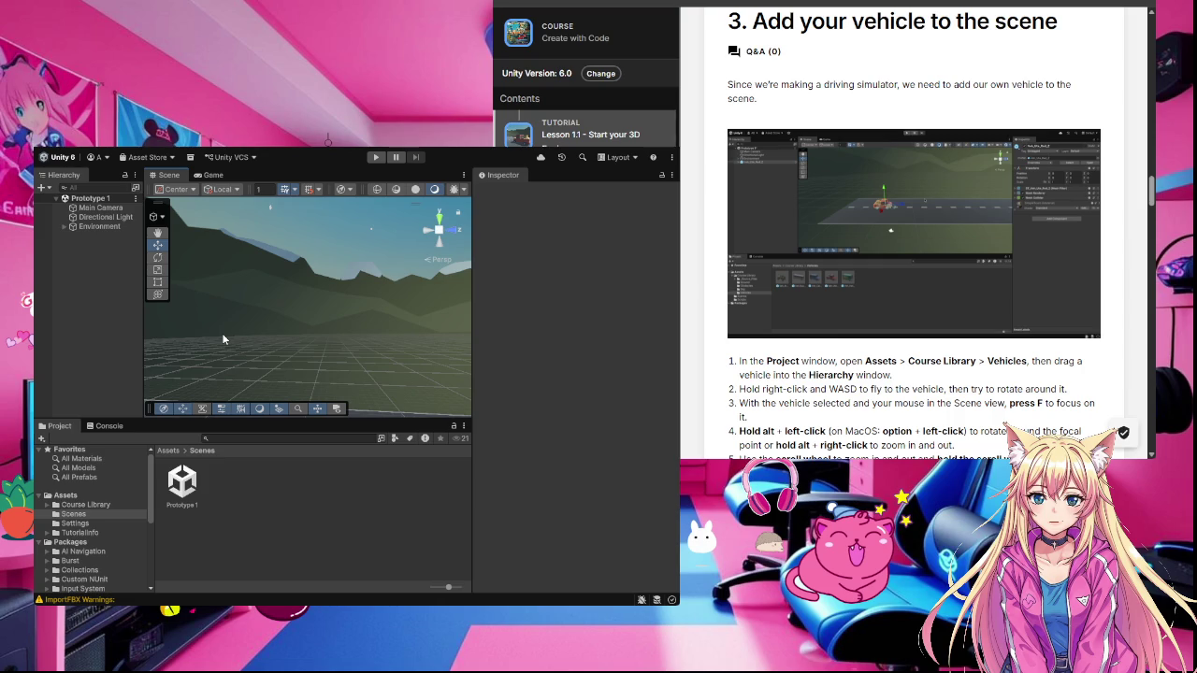
Step: Inspect the mountain skybox, expand Environment, and zoom out until the distant road appears
{"action": "key", "text": "grave"}
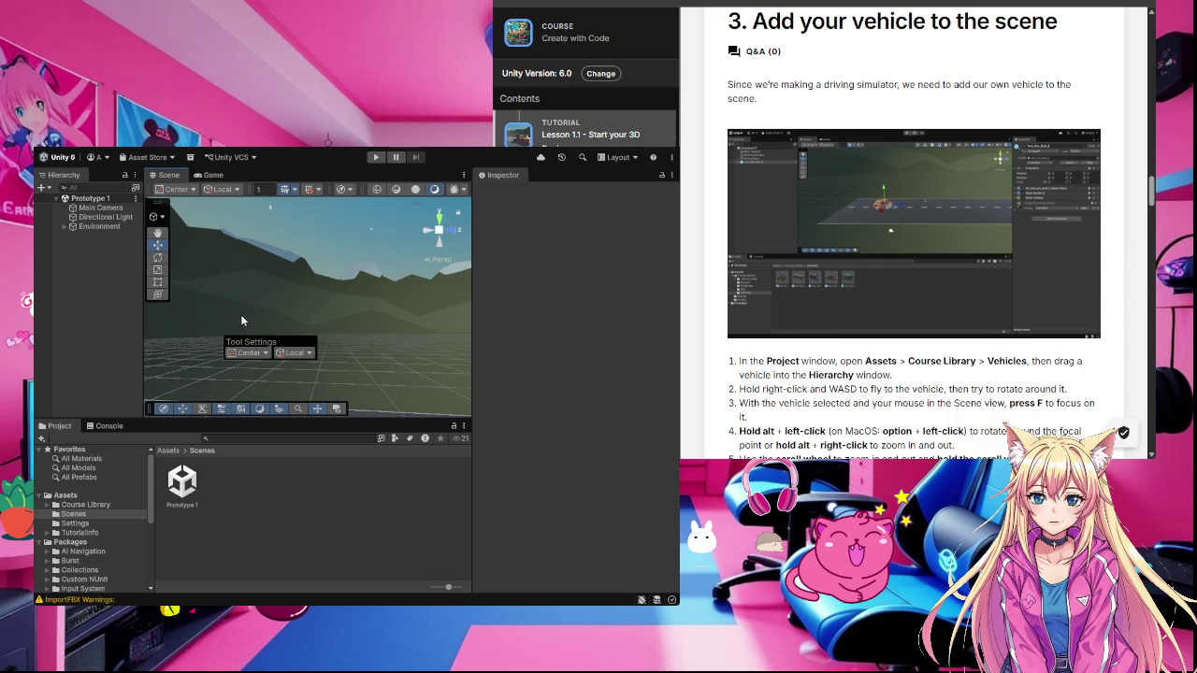
{"action": "left_click", "coordinate": [242, 312]}
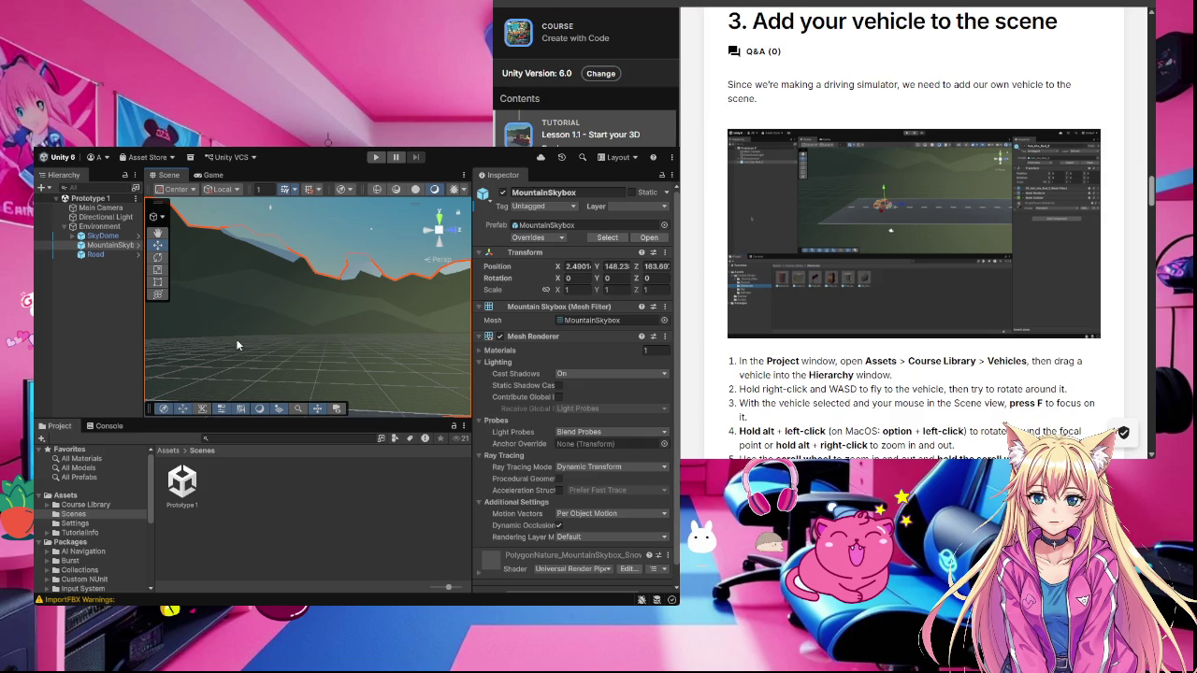
{"action": "left_click", "coordinate": [92, 319]}
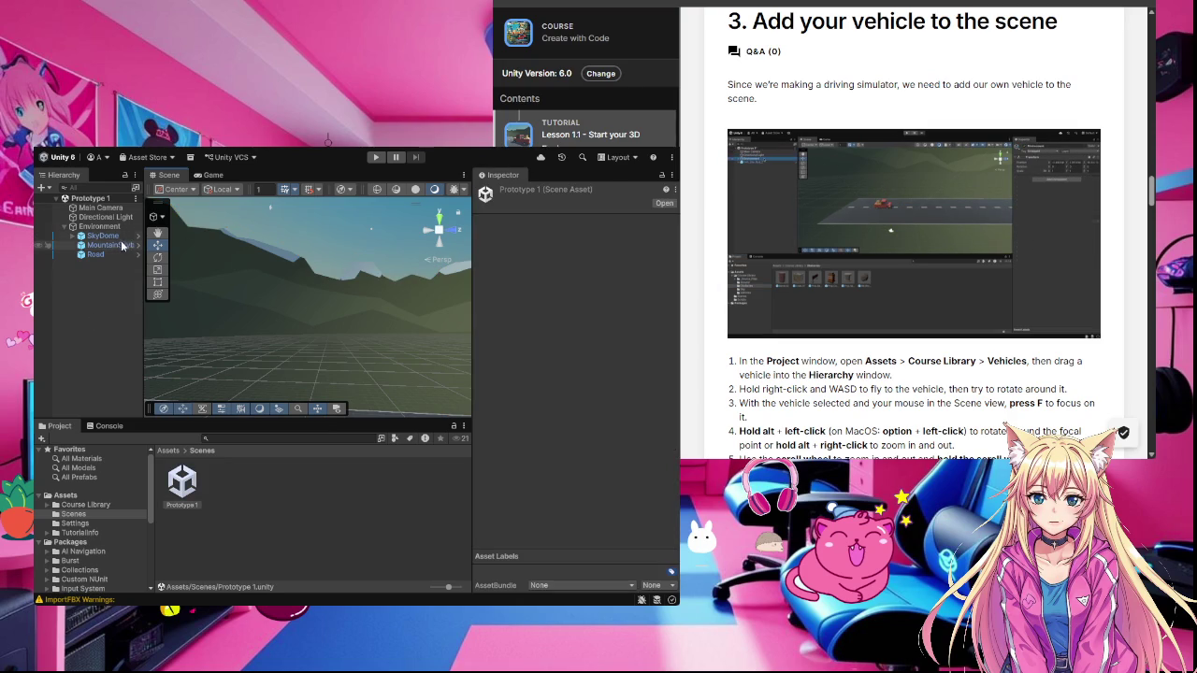
{"action": "left_click", "coordinate": [136, 308]}
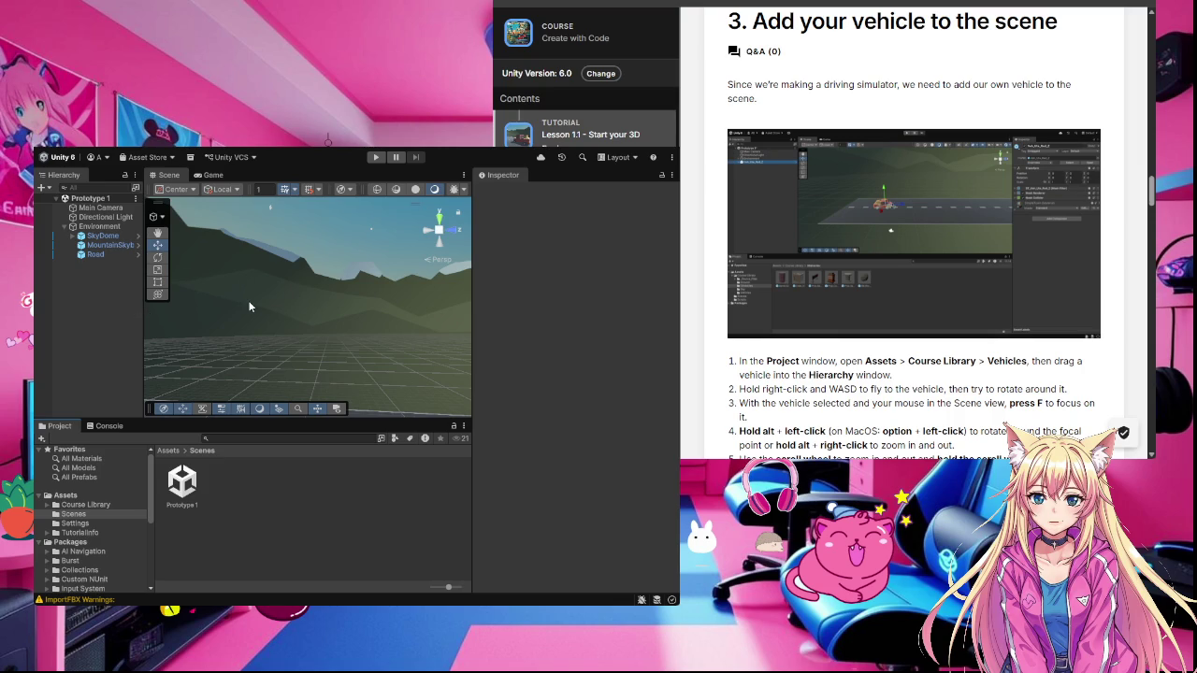
{"action": "scroll", "coordinate": [249, 306], "scroll_direction": "down", "scroll_amount": 2}
{"action": "scroll", "coordinate": [249, 306], "scroll_direction": "down", "scroll_amount": 3}
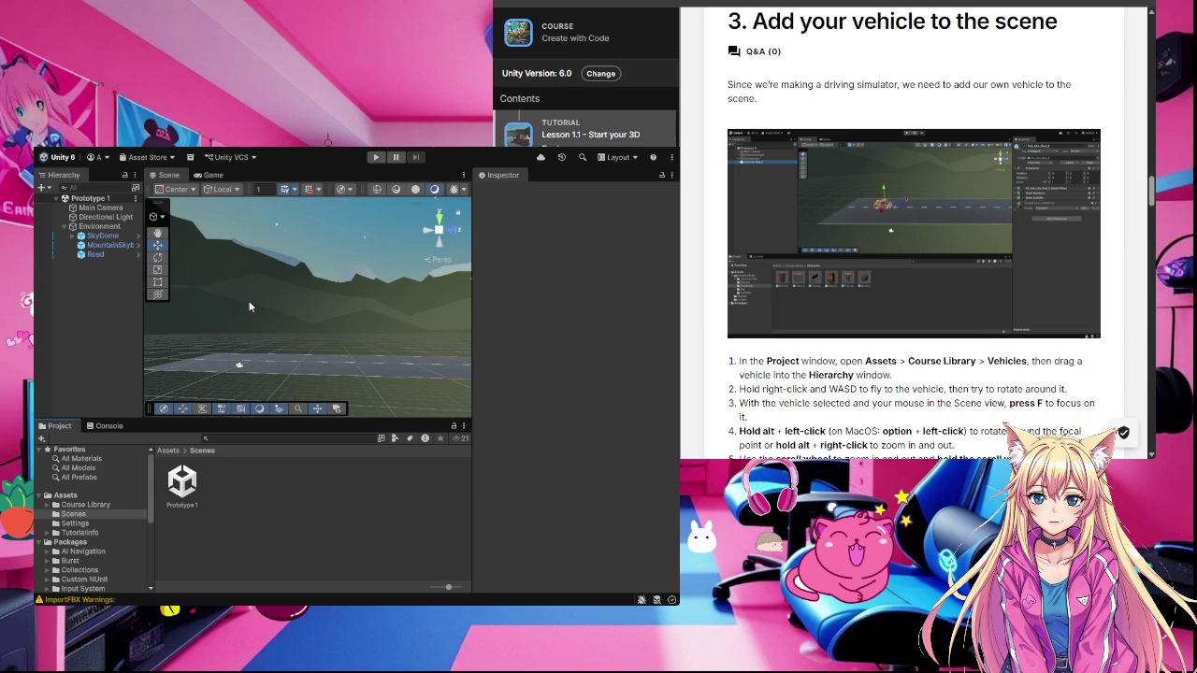
{"action": "scroll", "coordinate": [249, 305], "scroll_direction": "down", "scroll_amount": 2}
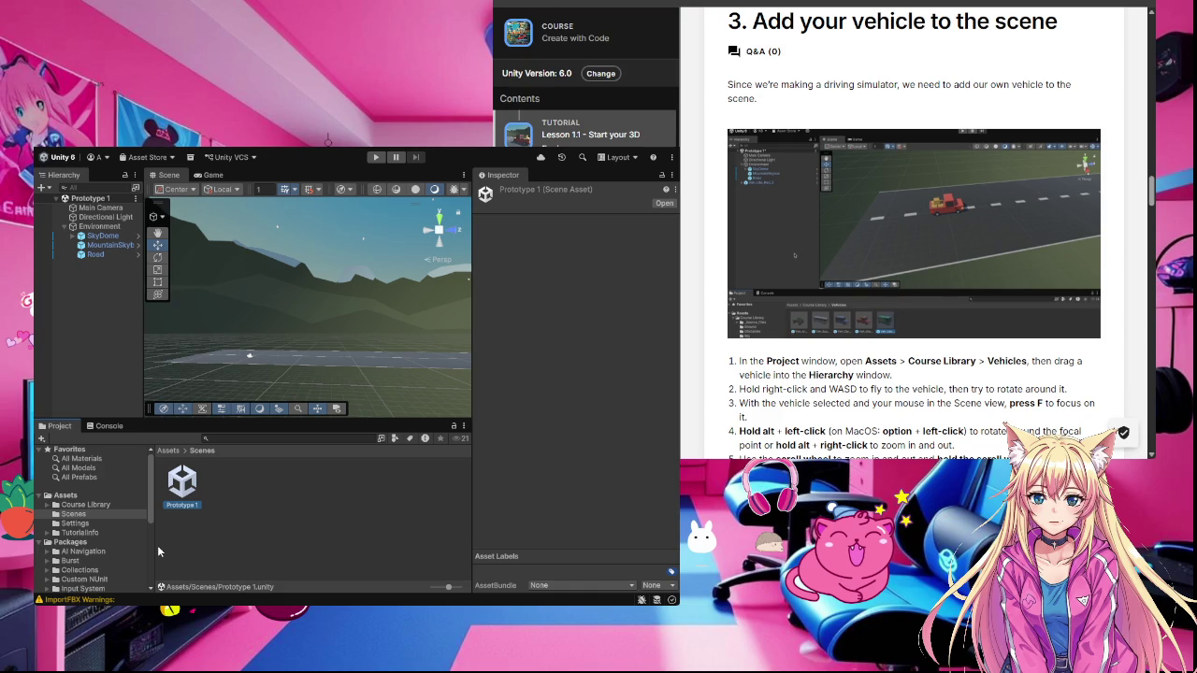
Step: Open Course Library > Vehicles and drag the Veh_Van_Green_Z van into the scene
{"action": "left_click", "coordinate": [84, 505]}
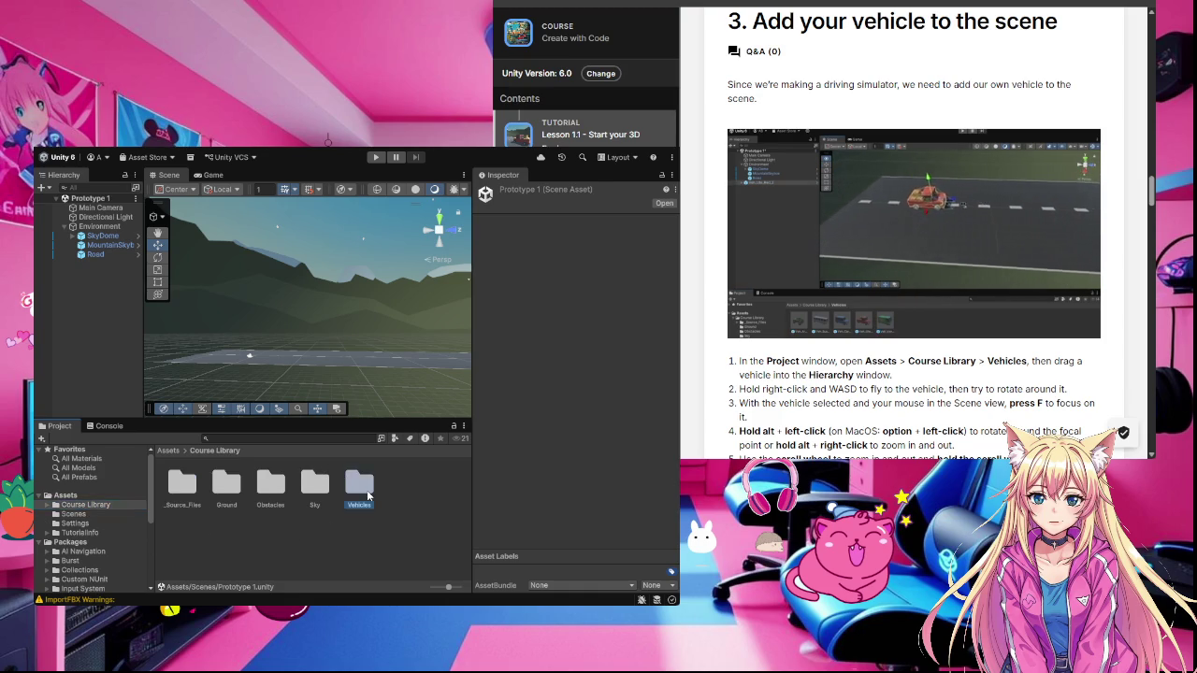
{"action": "double_click", "coordinate": [360, 487]}
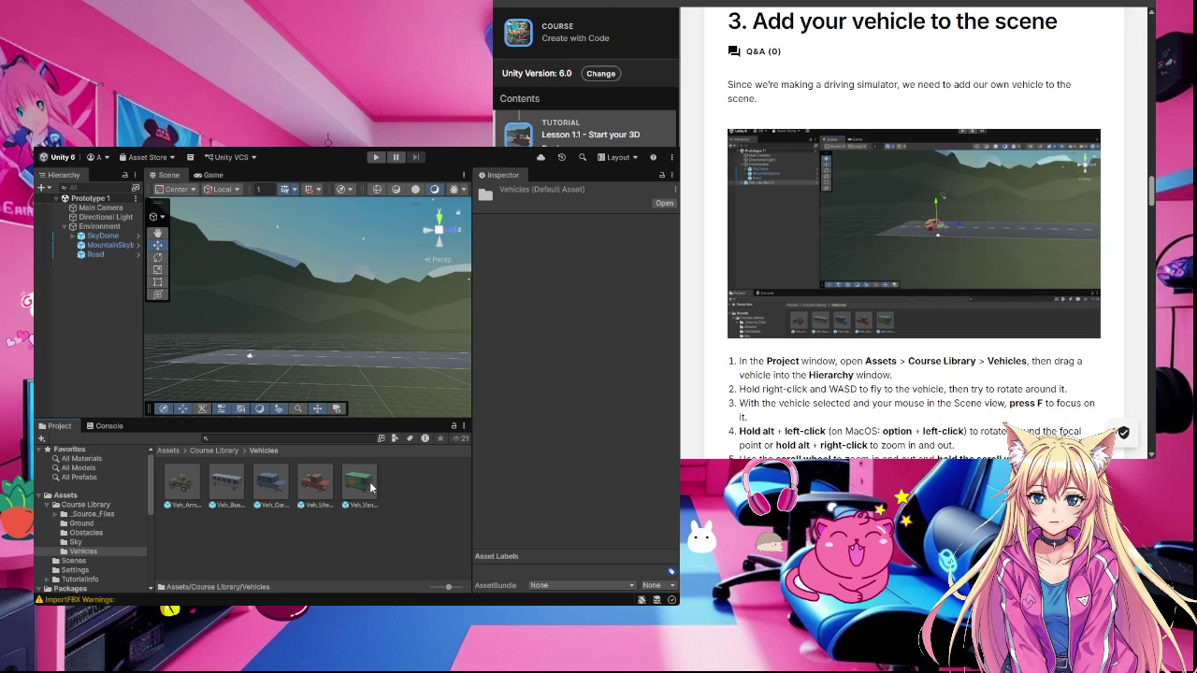
{"action": "mouse_move", "coordinate": [359, 484]}
{"action": "left_mouse_down"}
{"action": "mouse_move", "coordinate": [91, 327]}
{"action": "mouse_move", "coordinate": [110, 300]}
{"action": "mouse_move", "coordinate": [251, 312]}
{"action": "mouse_move", "coordinate": [147, 324]}
{"action": "mouse_move", "coordinate": [310, 304]}
{"action": "left_mouse_up"}
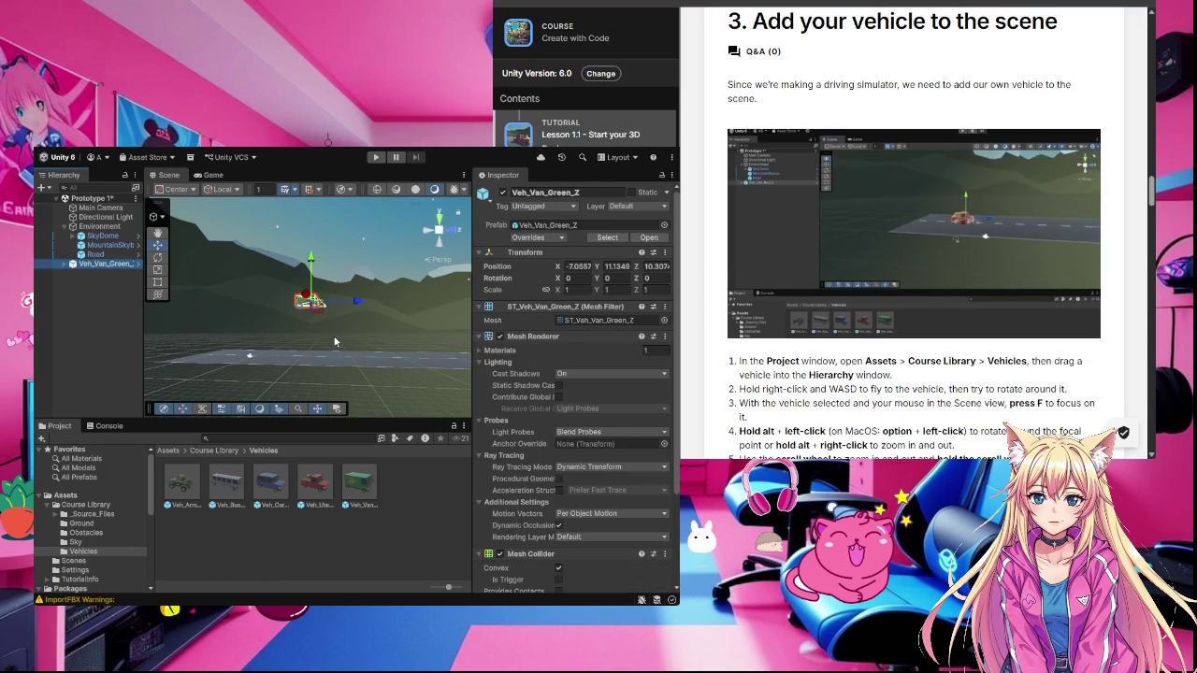
Step: Set the green van's Position Y to 0, then raise it slightly above the ground
{"action": "scroll", "coordinate": [335, 343], "scroll_direction": "up", "scroll_amount": 3}
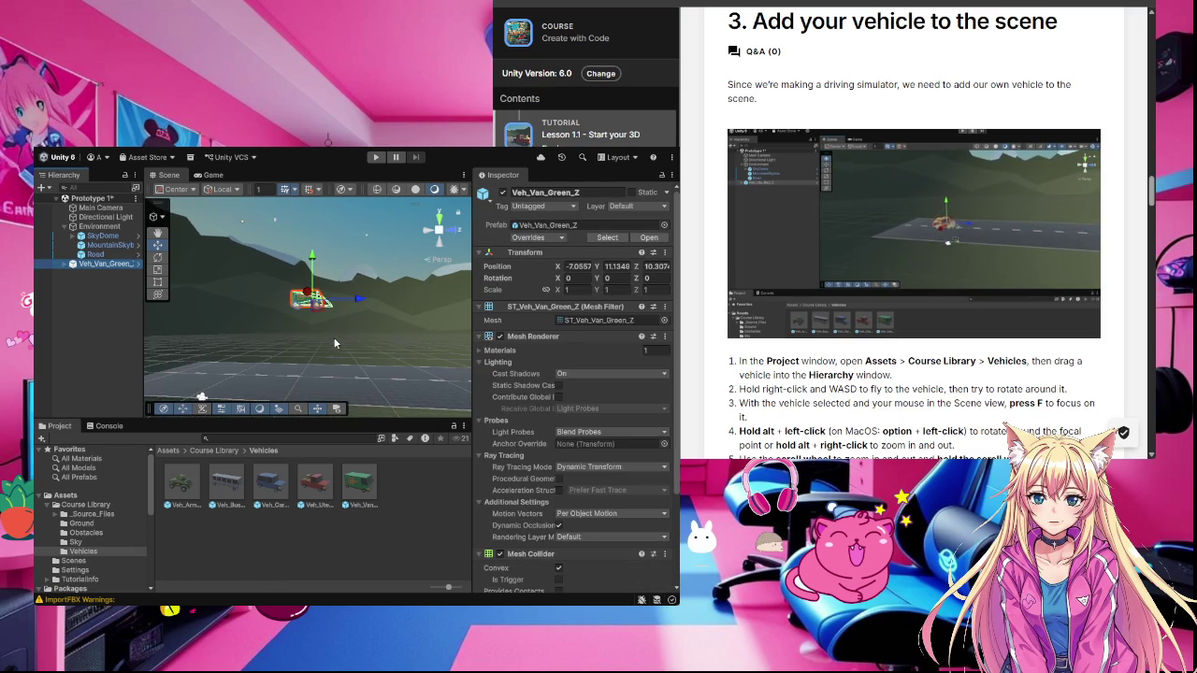
{"action": "left_click", "coordinate": [615, 266]}
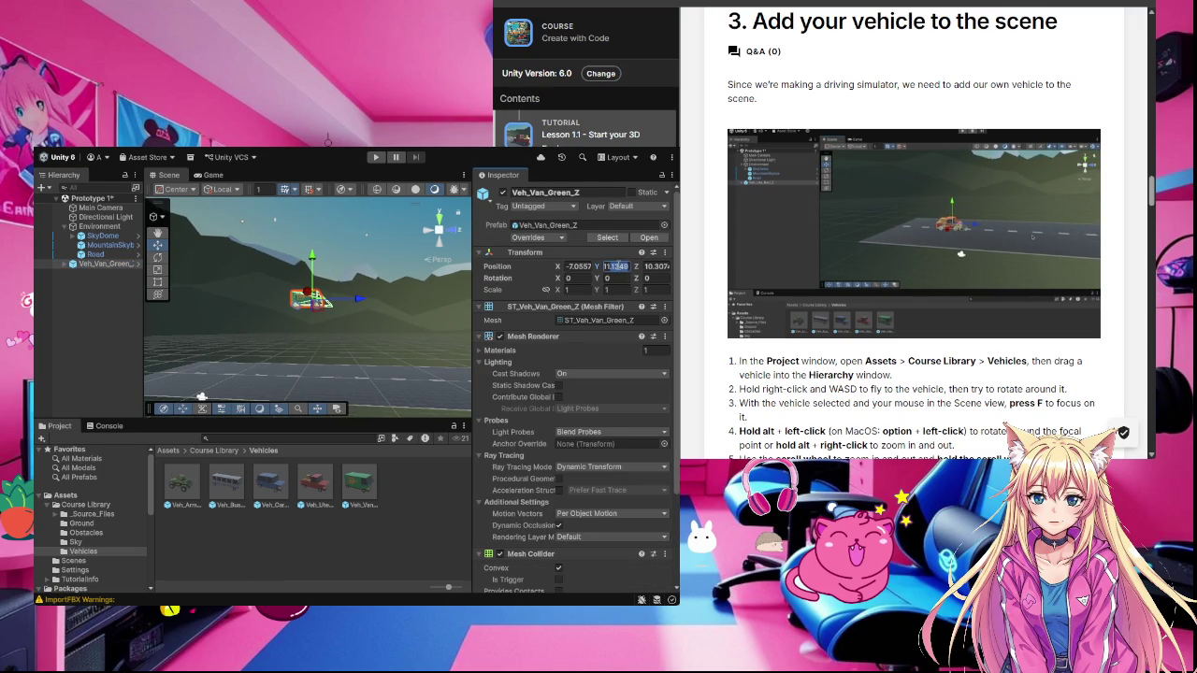
{"action": "left_click", "coordinate": [610, 266]}
{"action": "key", "text": "Delete"}
{"action": "key", "text": "Delete"}
{"action": "key", "text": "Delete"}
{"action": "key", "text": "BackSpace"}
{"action": "type", "text": "1"}
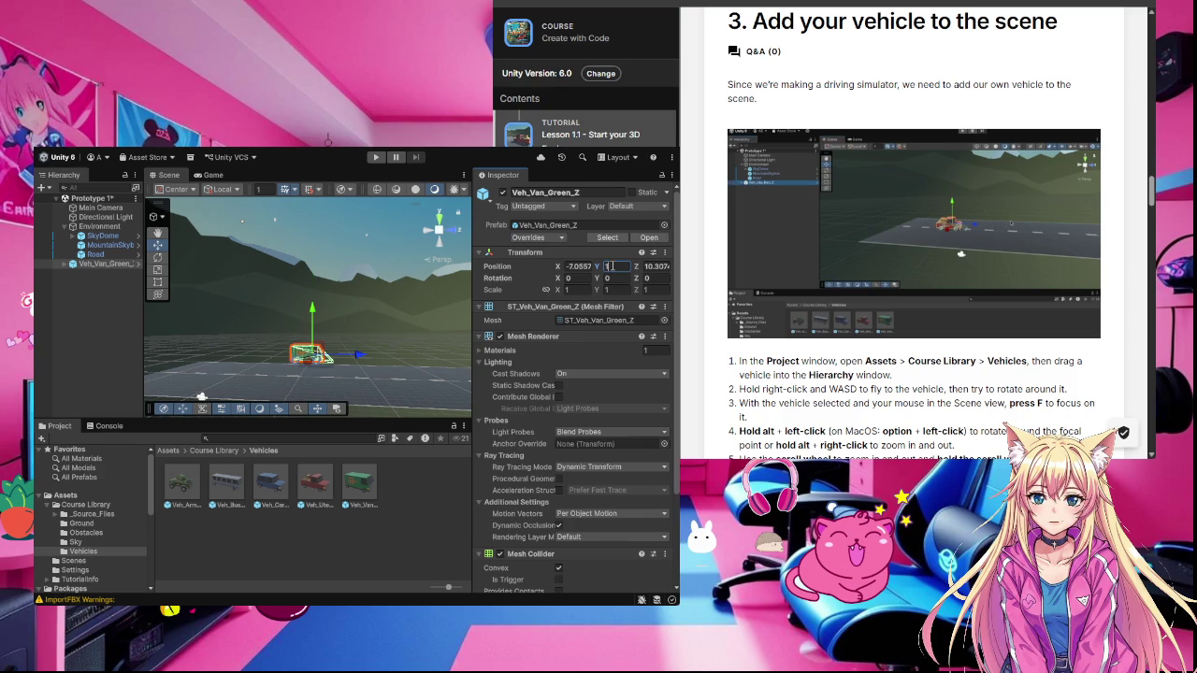
{"action": "key", "text": "BackSpace"}
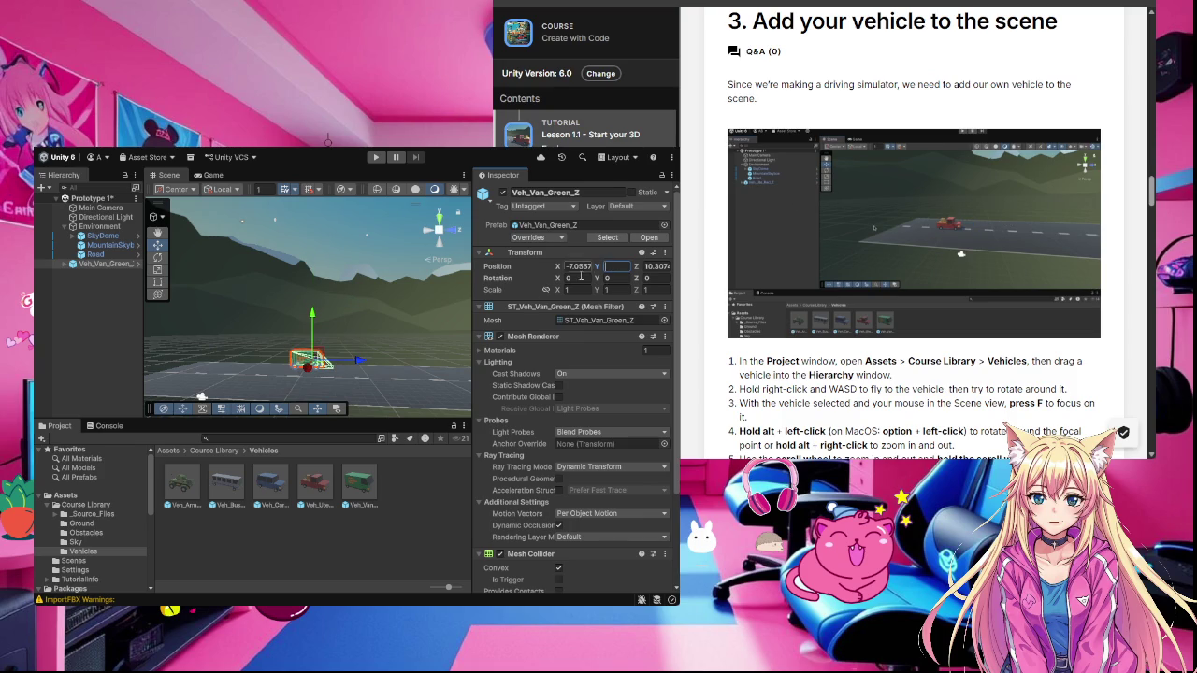
{"action": "type", "text": "0"}
{"action": "left_click_drag", "start_coordinate": [314, 318], "coordinate": [314, 311]}
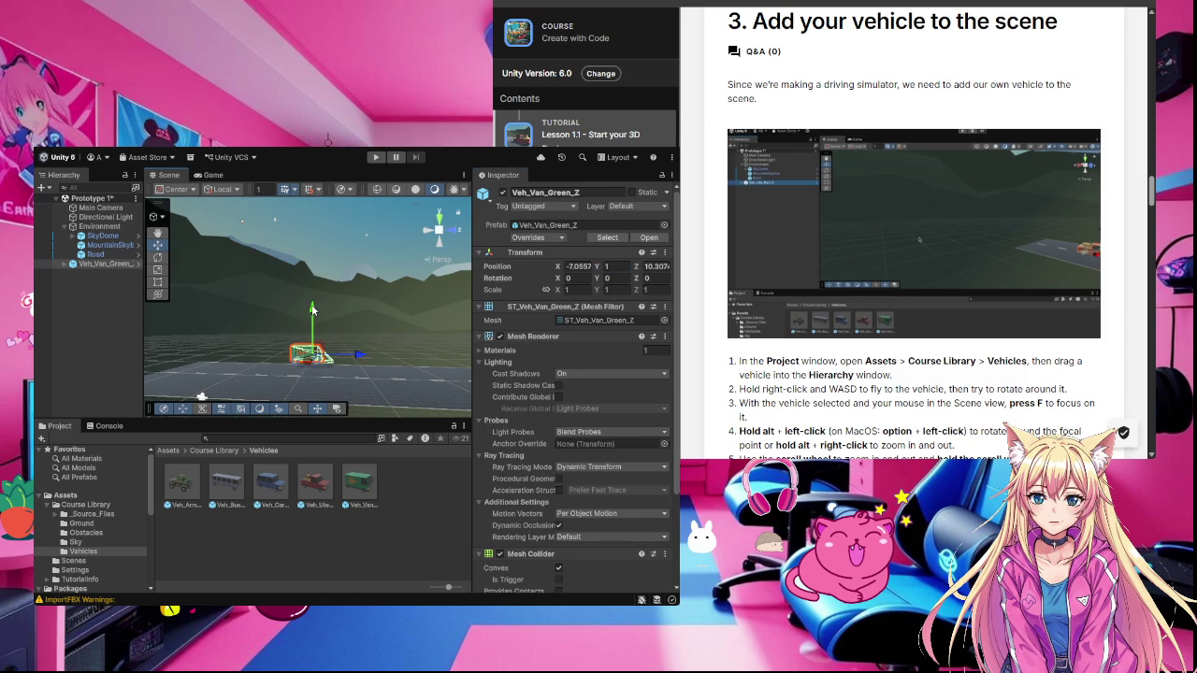
{"action": "scroll", "coordinate": [316, 378], "scroll_direction": "up", "scroll_amount": 5}
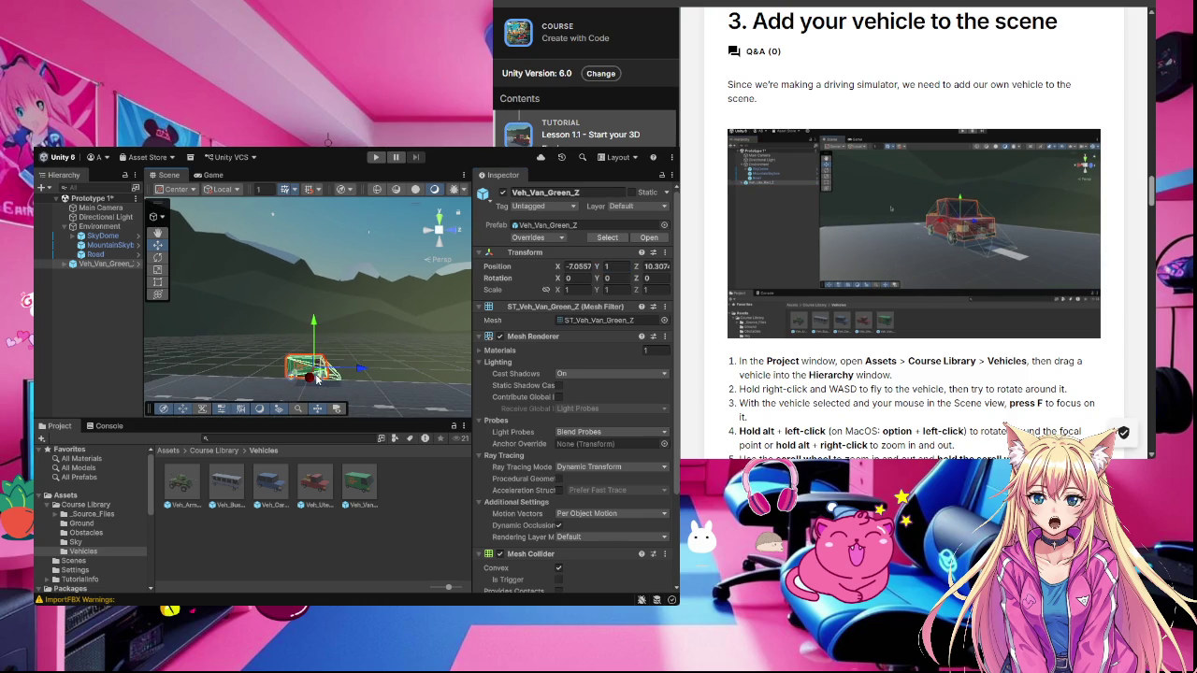
Step: Scale the van to 2.0341 and move it onto the road near X -2.33, Z -0.96
{"action": "left_click", "coordinate": [158, 271]}
{"action": "left_click_drag", "start_coordinate": [314, 367], "coordinate": [349, 330]}
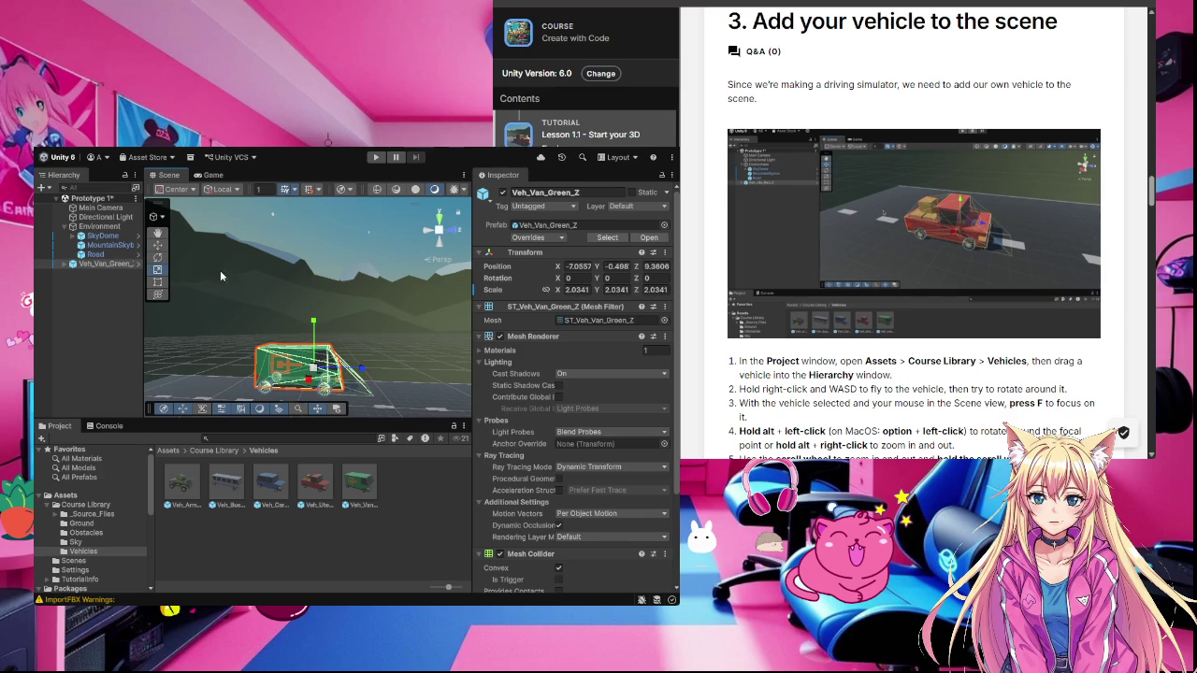
{"action": "left_click", "coordinate": [158, 245]}
{"action": "left_click_drag", "start_coordinate": [363, 371], "coordinate": [213, 383]}
{"action": "mouse_move", "coordinate": [309, 327]}
{"action": "left_mouse_down"}
{"action": "mouse_move", "coordinate": [316, 355]}
{"action": "mouse_move", "coordinate": [113, 338]}
{"action": "mouse_move", "coordinate": [159, 360]}
{"action": "left_mouse_up"}
{"action": "mouse_move", "coordinate": [313, 325]}
{"action": "left_mouse_down"}
{"action": "mouse_move", "coordinate": [196, 323]}
{"action": "mouse_move", "coordinate": [207, 353]}
{"action": "left_mouse_up"}
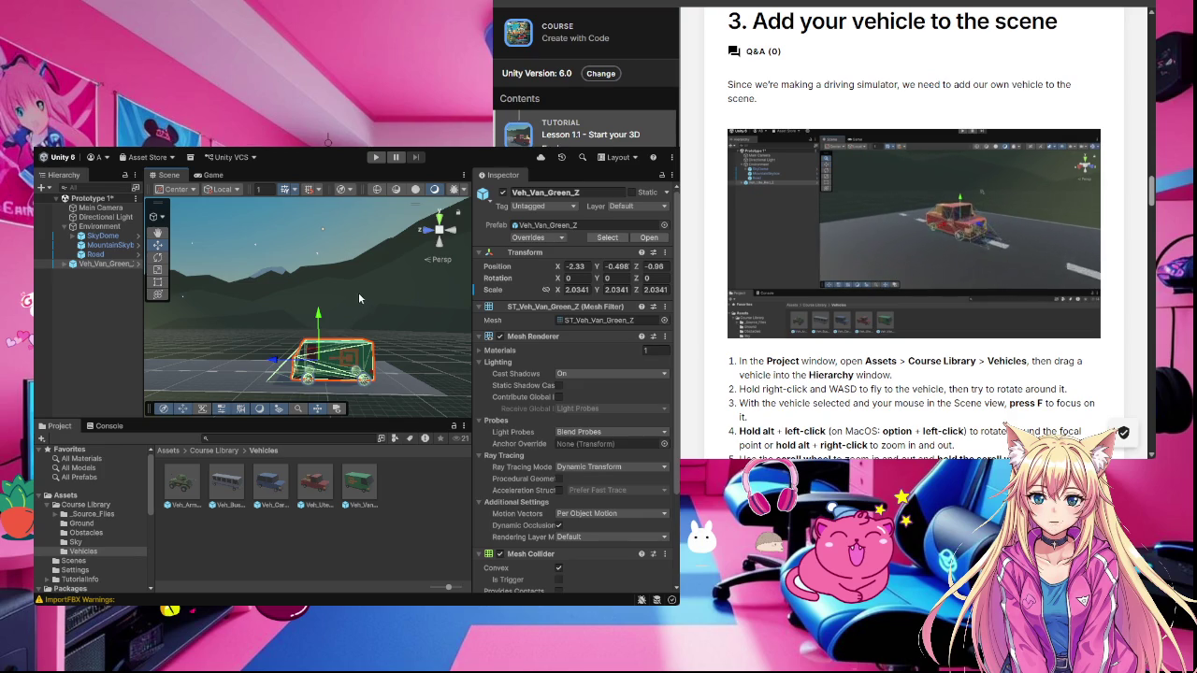
{"action": "mouse_move", "coordinate": [369, 293]}
{"action": "left_mouse_down"}
{"action": "mouse_move", "coordinate": [409, 254]}
{"action": "mouse_move", "coordinate": [411, 271]}
{"action": "left_mouse_up"}
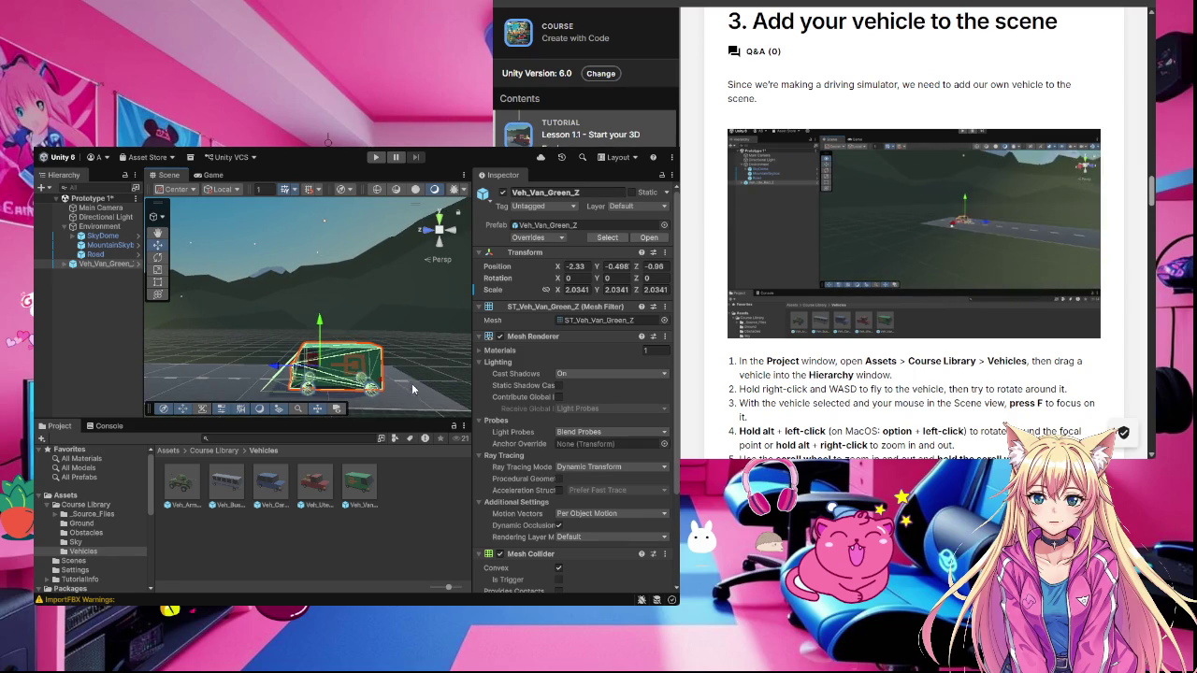
{"action": "left_click_drag", "start_coordinate": [420, 375], "coordinate": [419, 370]}
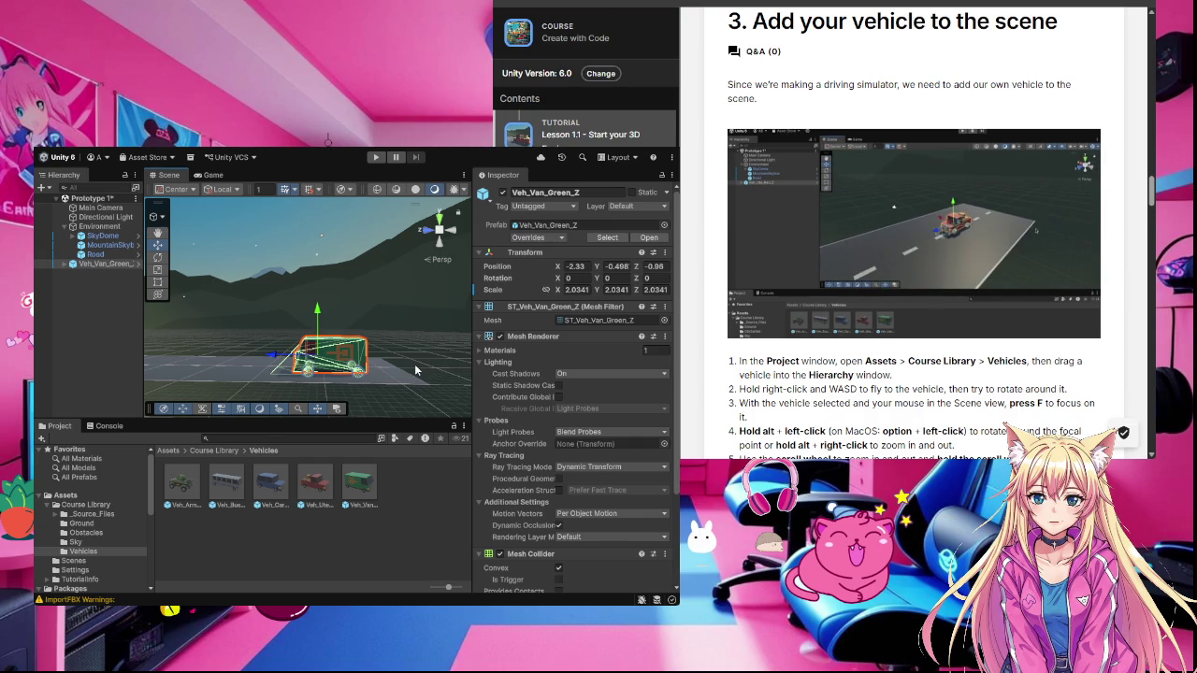
{"action": "left_click_drag", "start_coordinate": [394, 315], "coordinate": [427, 352]}
{"action": "mouse_move", "coordinate": [363, 323]}
{"action": "left_mouse_down"}
{"action": "mouse_move", "coordinate": [430, 304]}
{"action": "mouse_move", "coordinate": [421, 334]}
{"action": "mouse_move", "coordinate": [379, 319]}
{"action": "mouse_move", "coordinate": [311, 348]}
{"action": "left_mouse_up"}
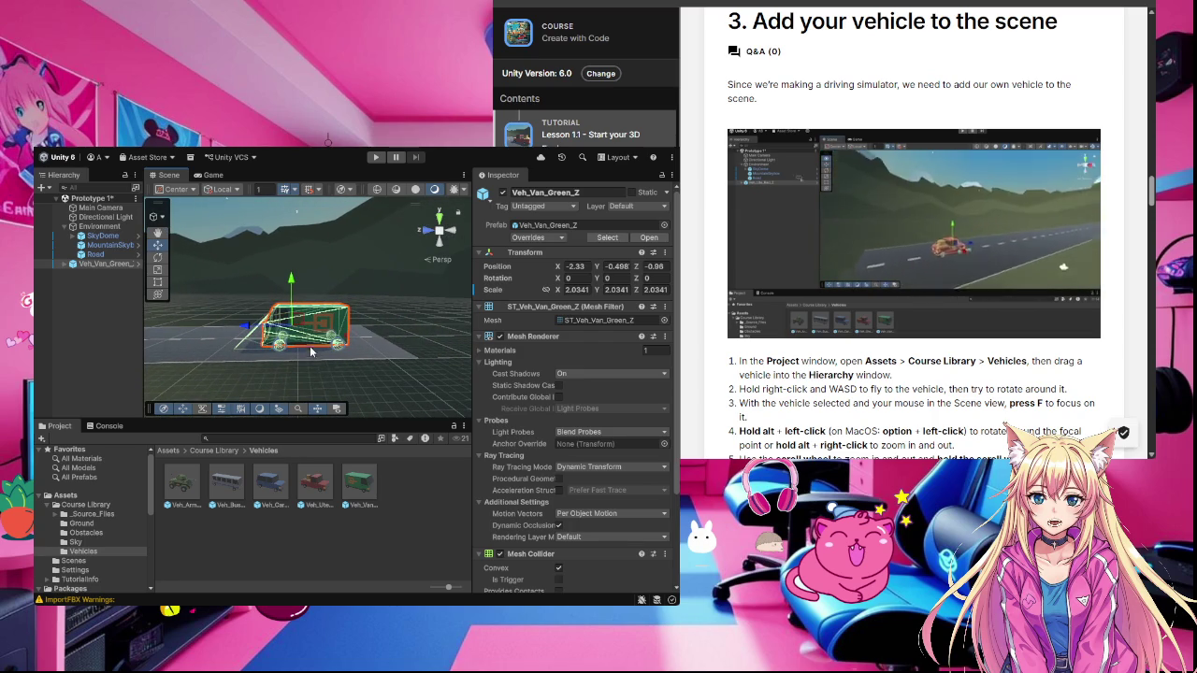
{"action": "mouse_move", "coordinate": [313, 354]}
{"action": "left_mouse_down"}
{"action": "mouse_move", "coordinate": [471, 359]}
{"action": "mouse_move", "coordinate": [346, 358]}
{"action": "left_mouse_up"}
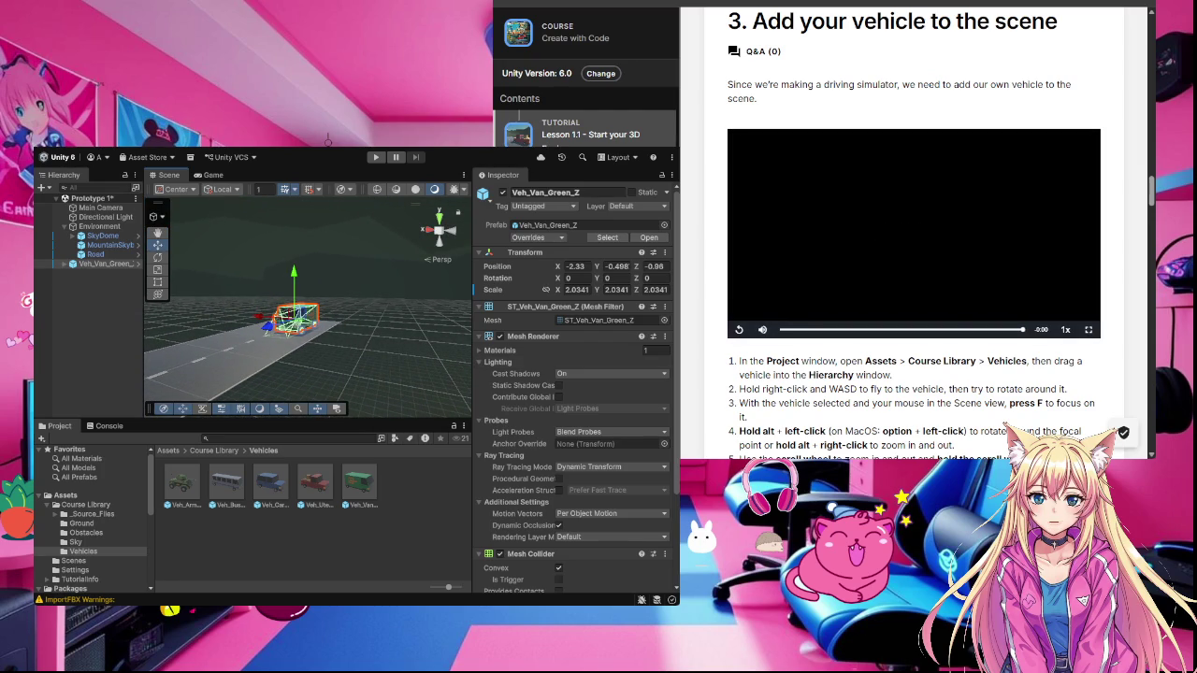
Step: Scroll the tutorial to steps 5–6 and the framing note, then select Veh_Van_Green_Z
{"action": "scroll", "coordinate": [914, 233], "scroll_direction": "down", "scroll_amount": 2}
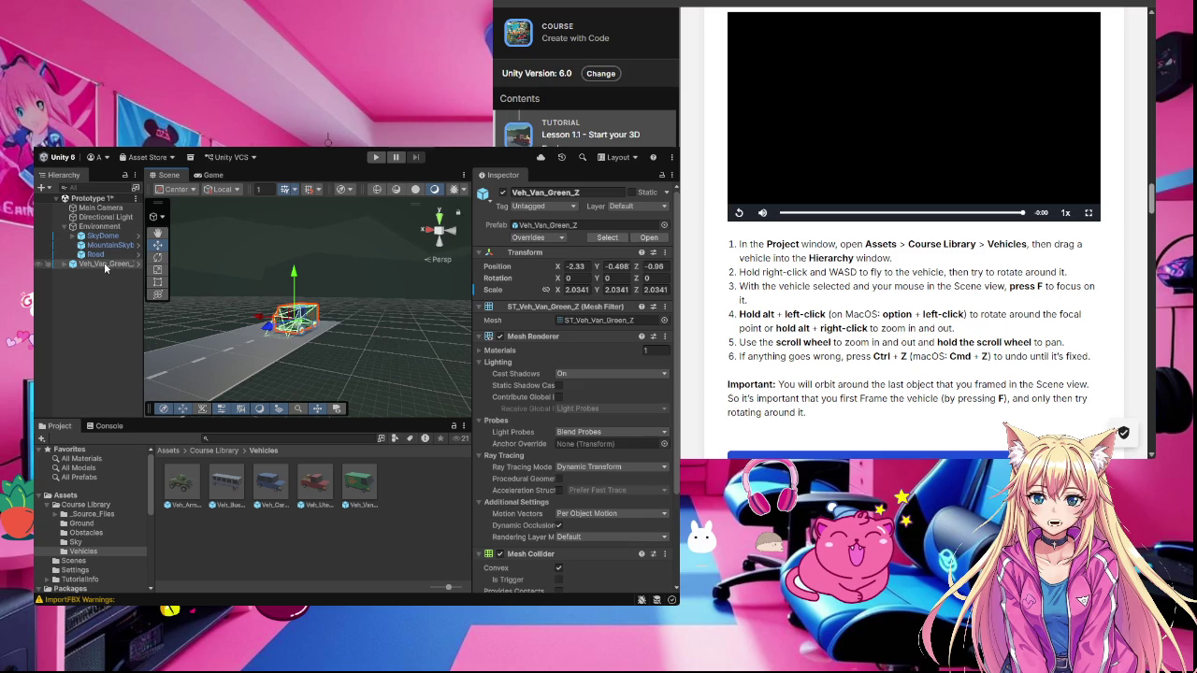
{"action": "left_click", "coordinate": [104, 264]}
Step: Frame Veh_Van_Green_Z with F, adjust the zoom, and orbit the view around the van
{"action": "key", "text": "f"}
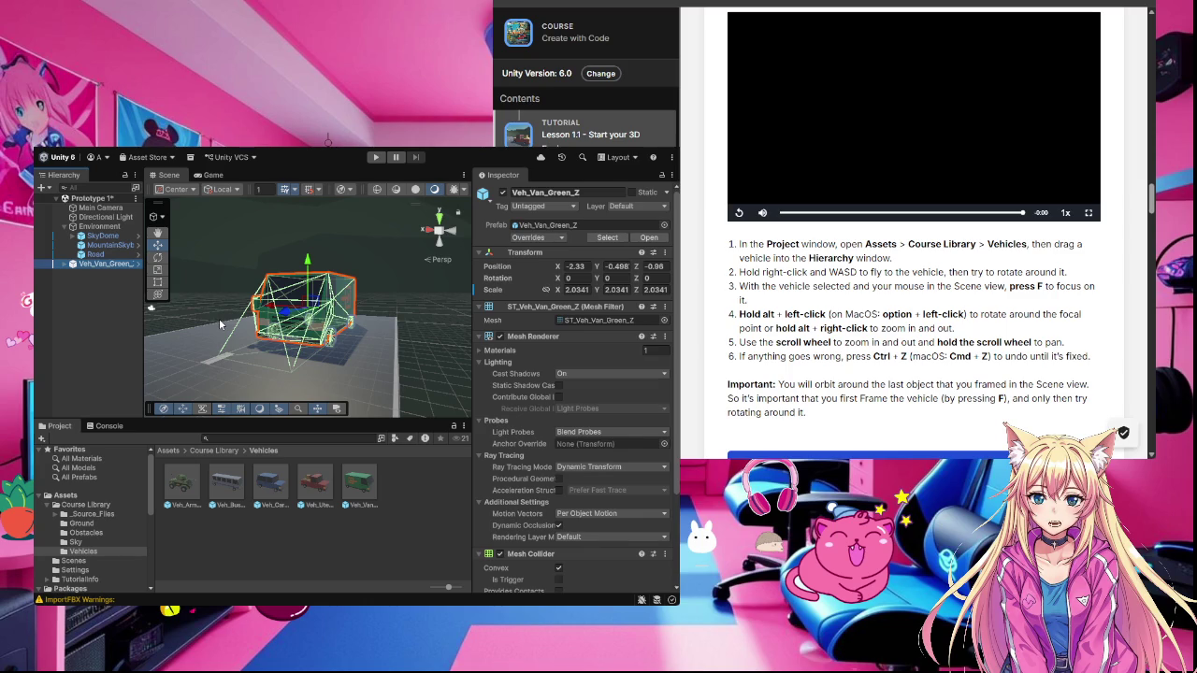
{"action": "scroll", "coordinate": [264, 346], "scroll_direction": "down", "scroll_amount": 3}
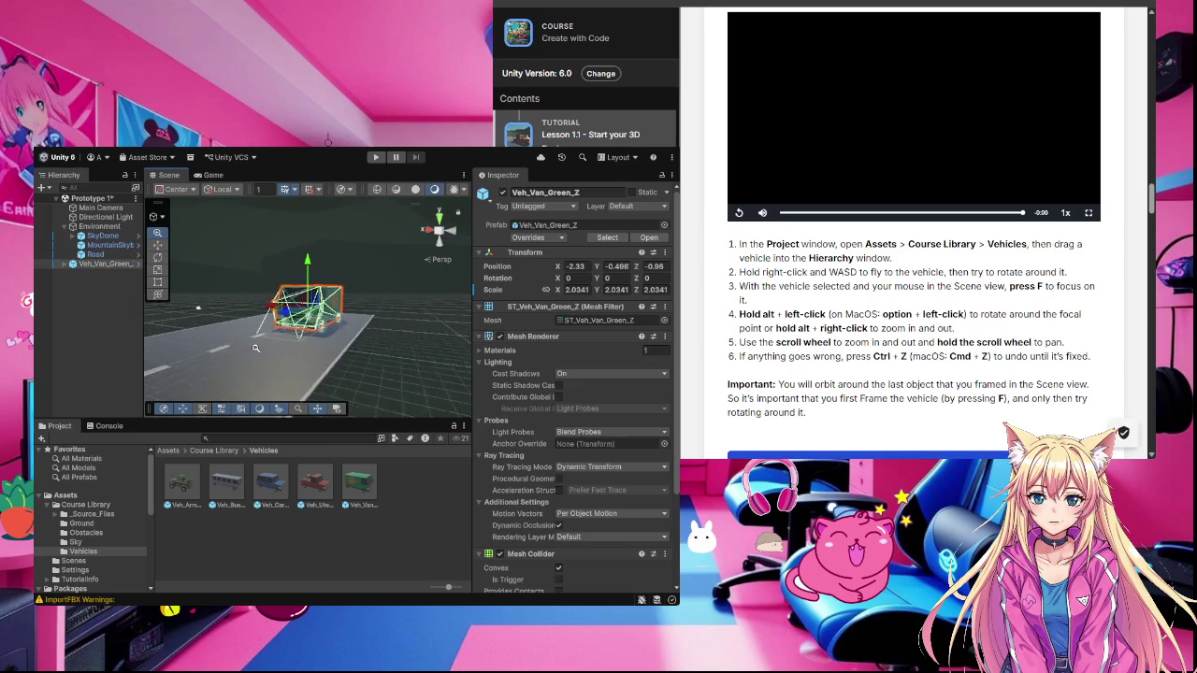
{"action": "scroll", "coordinate": [281, 342], "scroll_direction": "up", "scroll_amount": 3}
{"action": "scroll", "coordinate": [309, 339], "scroll_direction": "down", "scroll_amount": 3}
{"action": "scroll", "coordinate": [348, 337], "scroll_direction": "up", "scroll_amount": 3}
{"action": "scroll", "coordinate": [347, 337], "scroll_direction": "down", "scroll_amount": 5}
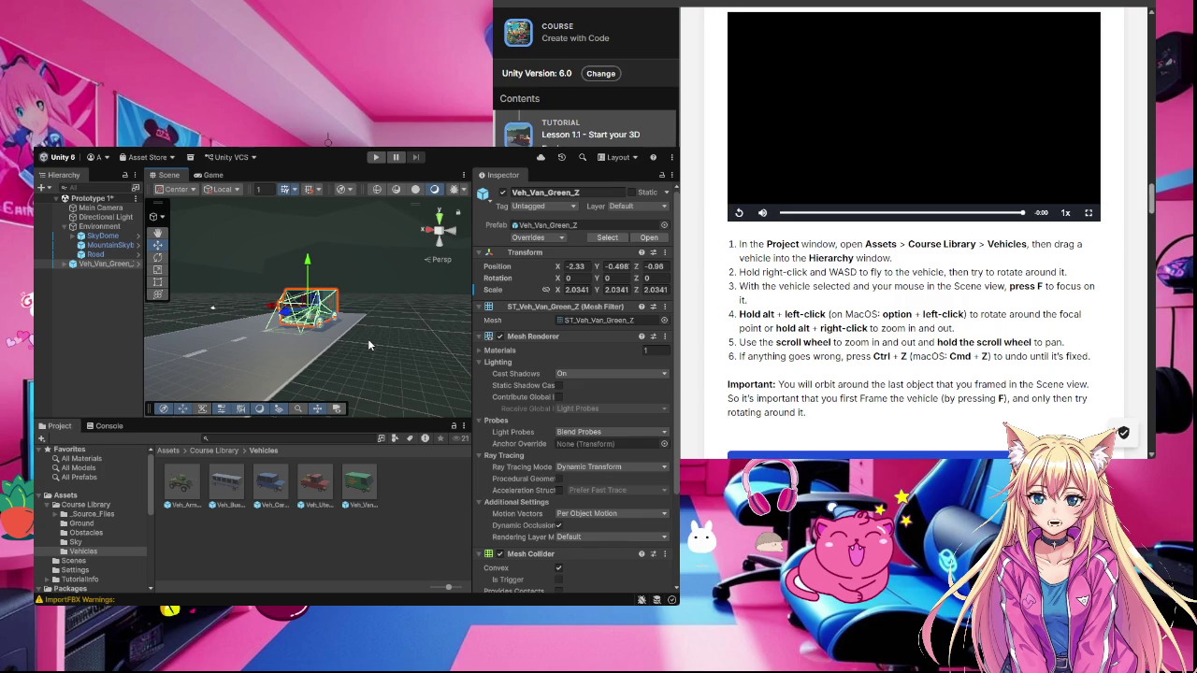
{"action": "mouse_move", "coordinate": [380, 339]}
{"action": "left_mouse_down"}
{"action": "mouse_move", "coordinate": [189, 330]}
{"action": "mouse_move", "coordinate": [215, 334]}
{"action": "mouse_move", "coordinate": [57, 277]}
{"action": "mouse_move", "coordinate": [473, 382]}
{"action": "mouse_move", "coordinate": [376, 277]}
{"action": "mouse_move", "coordinate": [271, 295]}
{"action": "mouse_move", "coordinate": [220, 374]}
{"action": "left_mouse_up"}
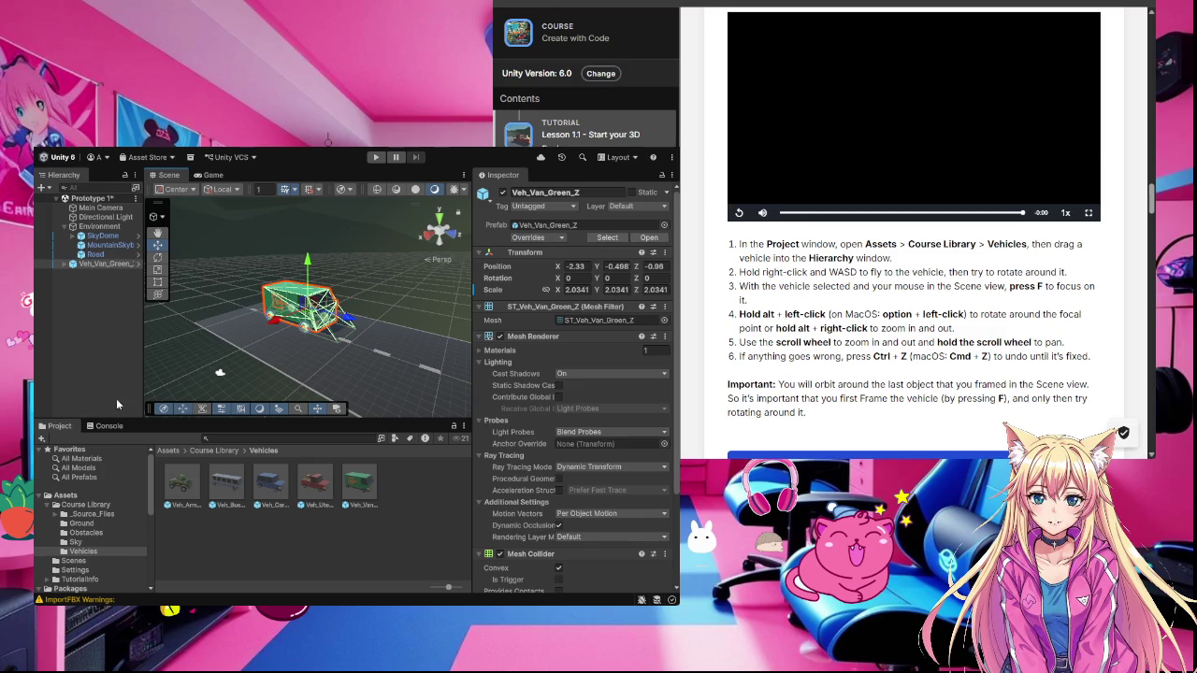
{"action": "mouse_move", "coordinate": [220, 373]}
{"action": "left_mouse_down"}
{"action": "mouse_move", "coordinate": [187, 397]}
{"action": "mouse_move", "coordinate": [213, 377]}
{"action": "left_mouse_up"}
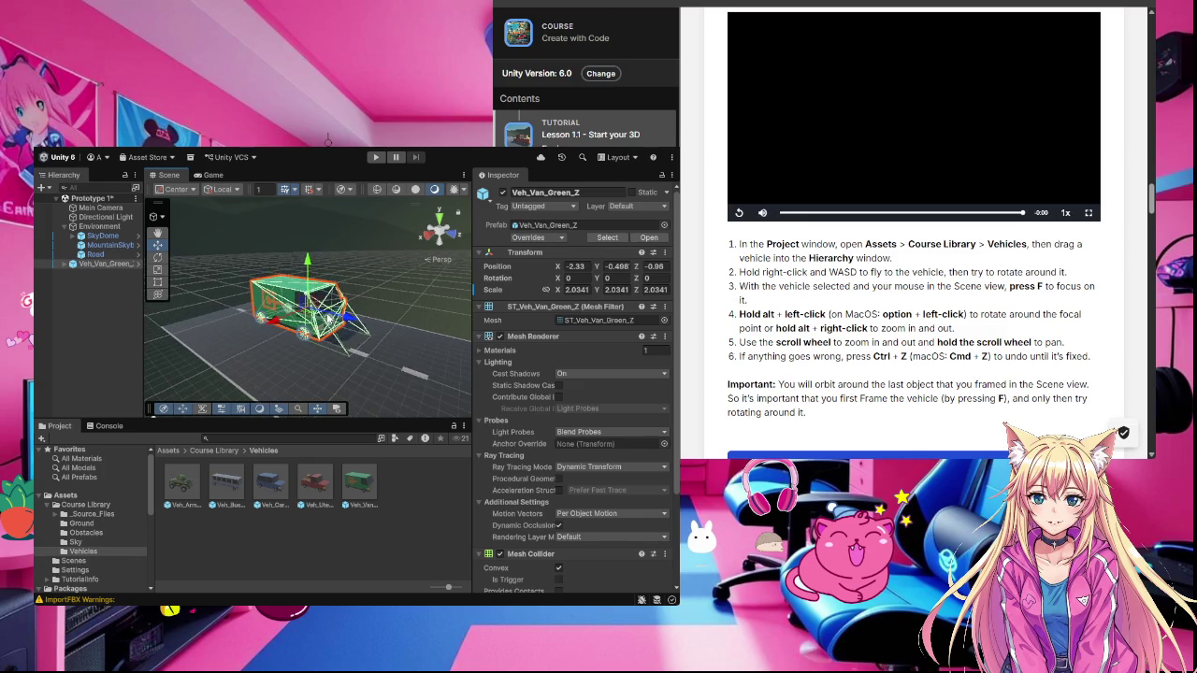
{"action": "scroll", "coordinate": [224, 370], "scroll_direction": "down", "scroll_amount": 2}
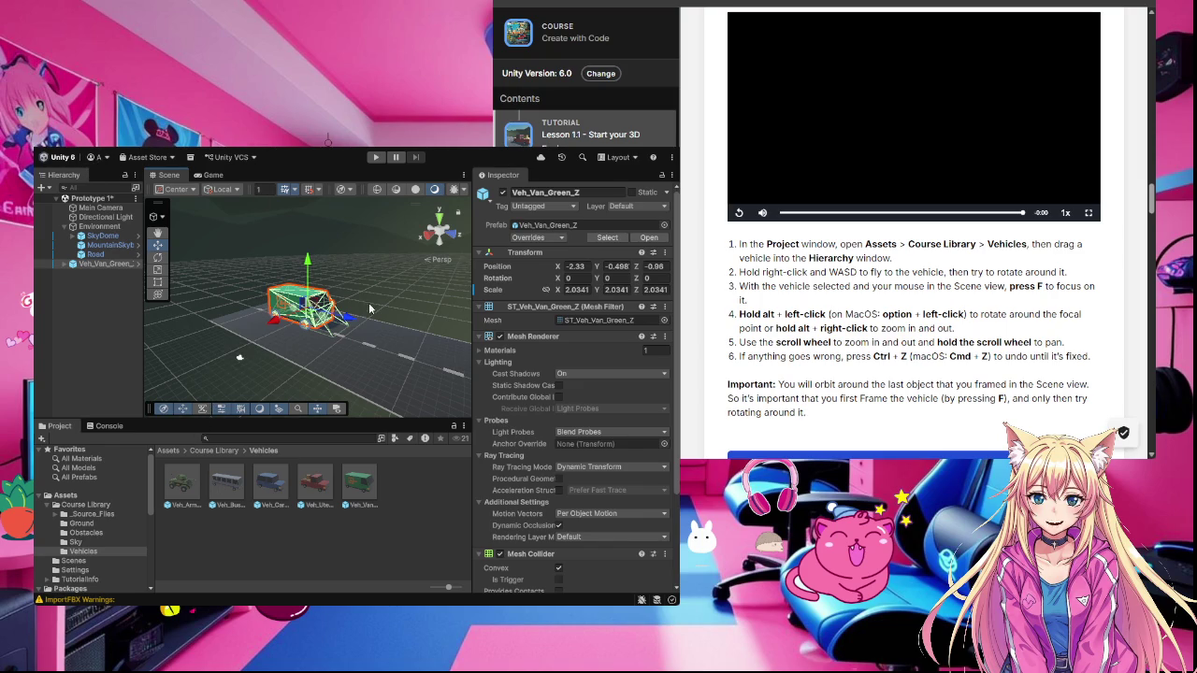
{"action": "left_click", "coordinate": [370, 276]}
{"action": "left_click", "coordinate": [300, 297]}
{"action": "left_click", "coordinate": [380, 263]}
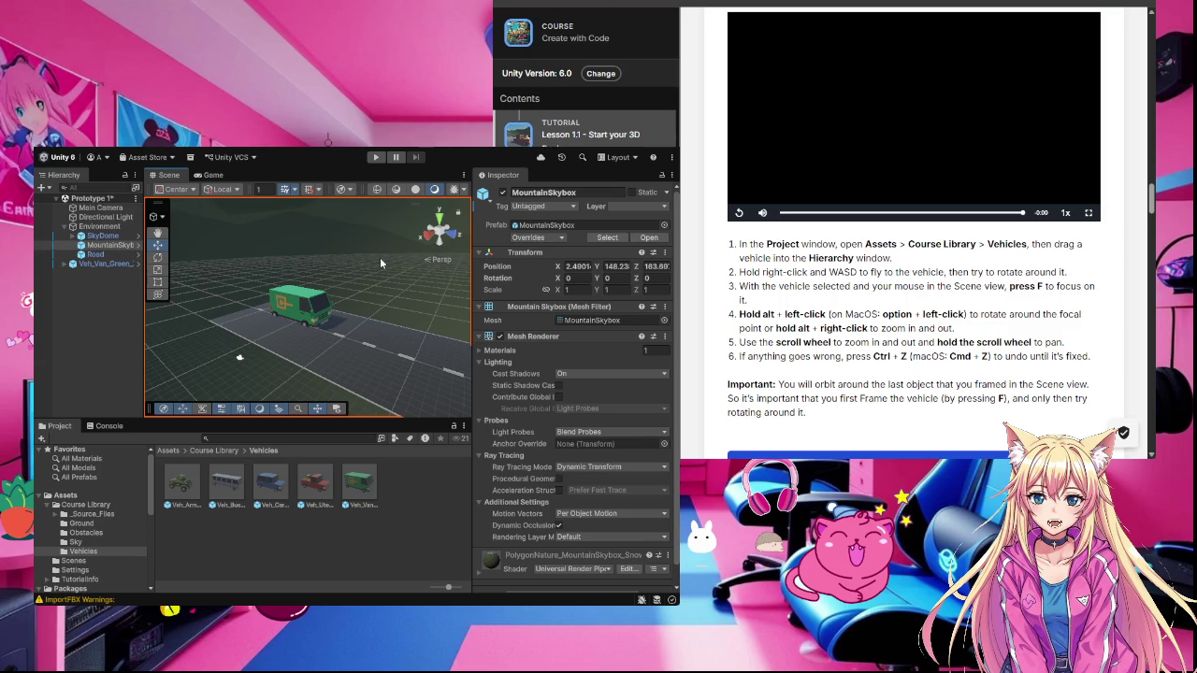
{"action": "key", "text": "ctrl+z"}
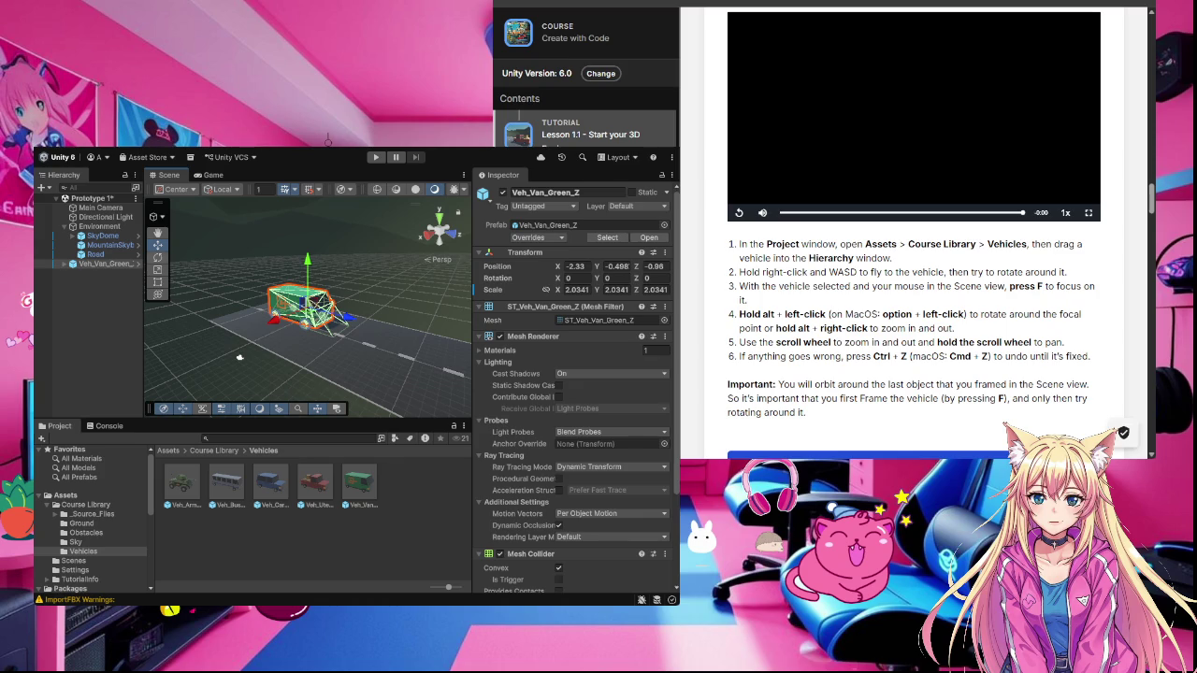
{"action": "scroll", "coordinate": [913, 233], "scroll_direction": "down", "scroll_amount": 2}
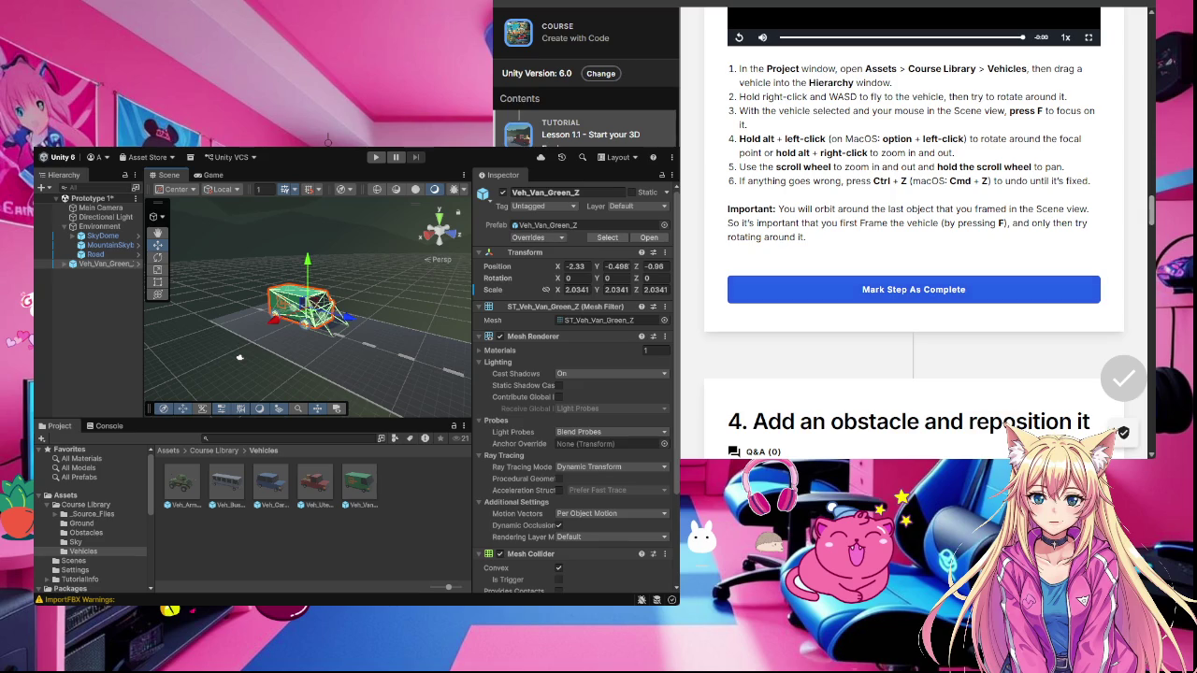
{"action": "left_click", "coordinate": [966, 290]}
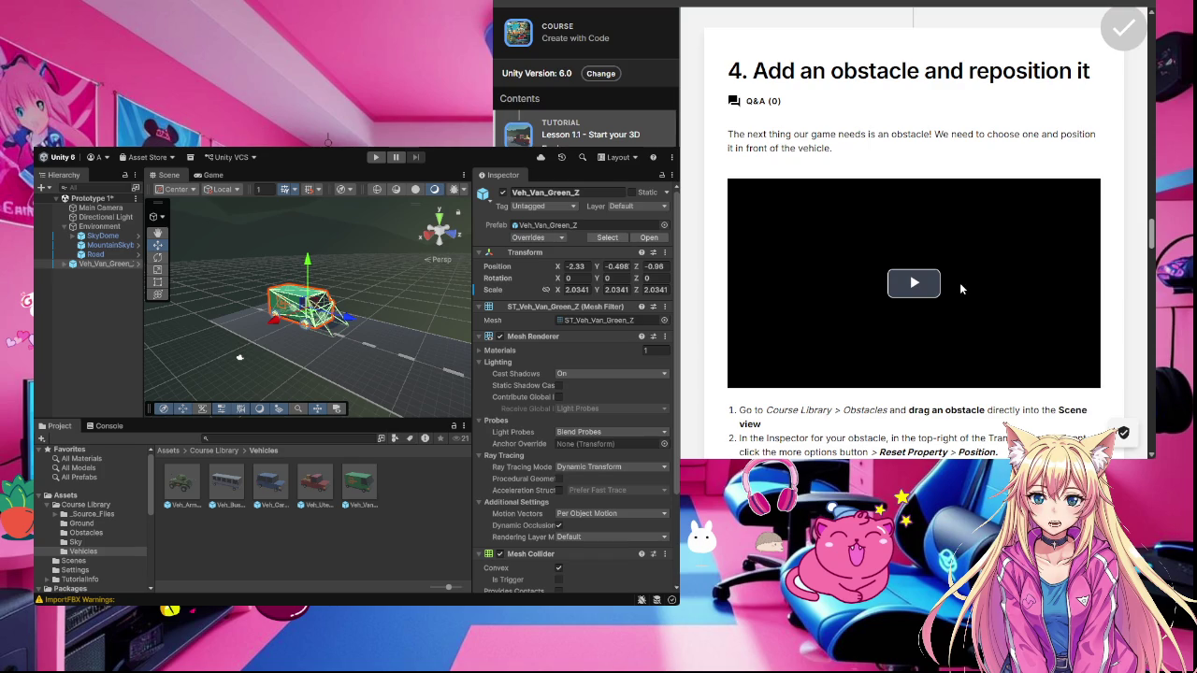
Step: Bring step 4, Add an obstacle and reposition it, into view and start its tutorial video
{"action": "scroll", "coordinate": [959, 283], "scroll_direction": "down", "scroll_amount": 3}
{"action": "scroll", "coordinate": [959, 285], "scroll_direction": "up", "scroll_amount": 1}
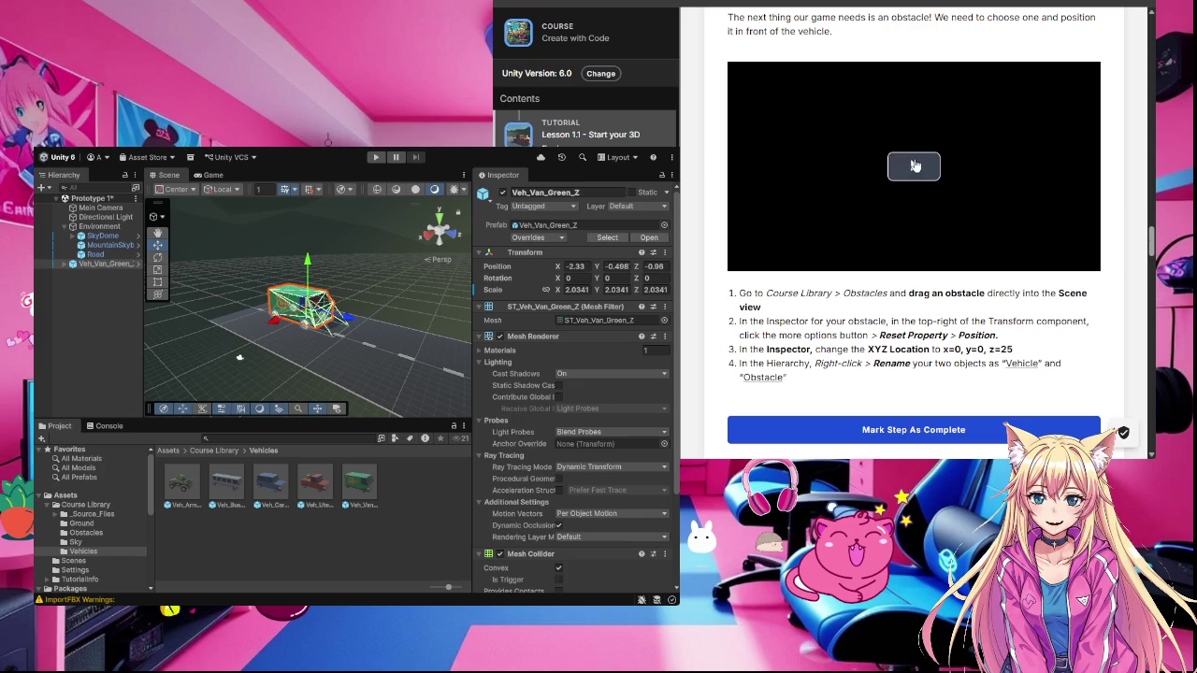
{"action": "left_click", "coordinate": [916, 166]}
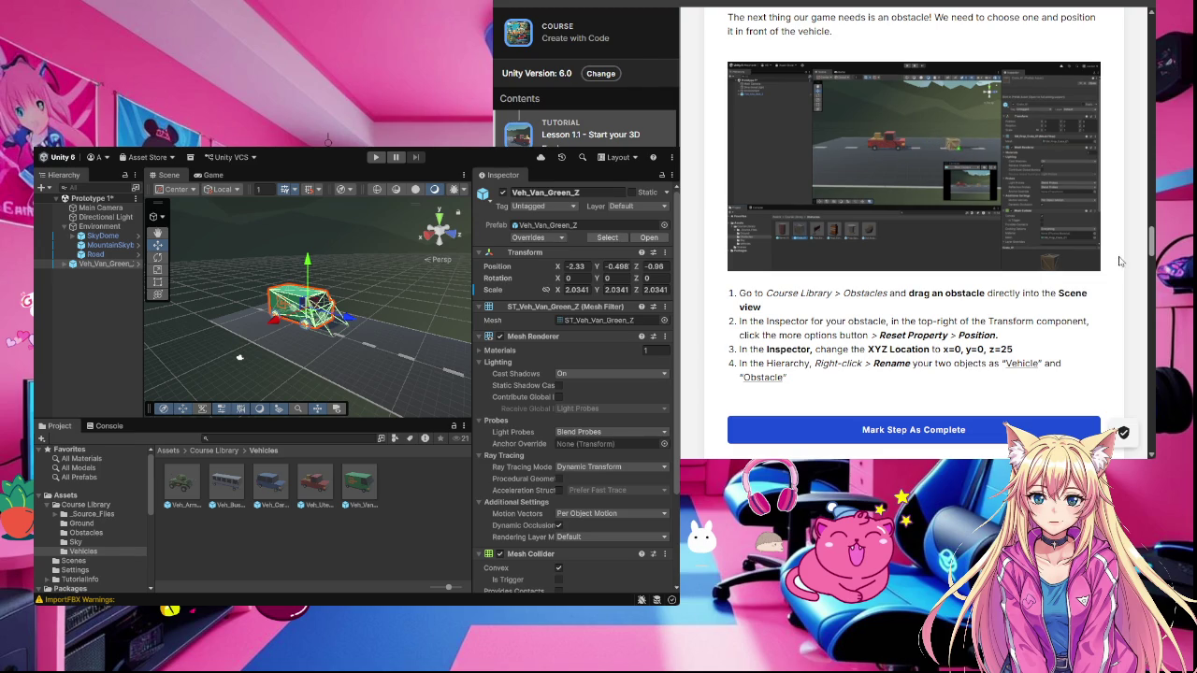
Step: Let the step 4 video play while it shows an obstacle scene in the editor
{"action": "mouse_move", "coordinate": [923, 137]}
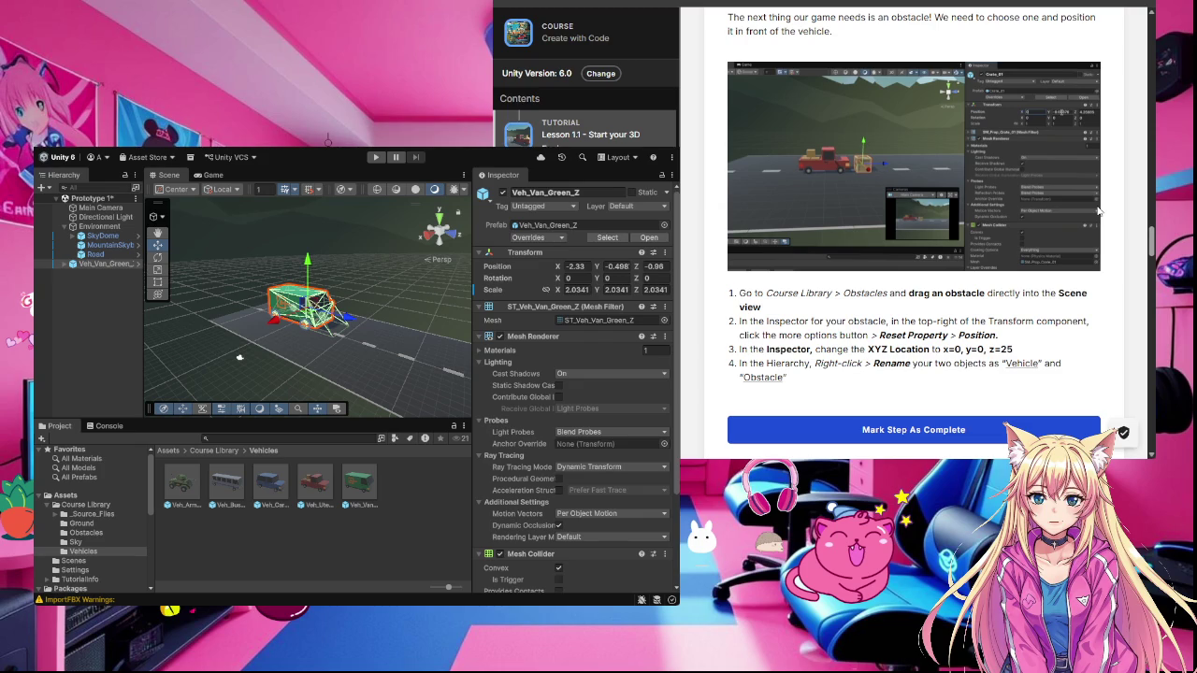
Step: Watch the step 4 video place a crate obstacle ahead of the red truck
{"action": "mouse_move", "coordinate": [1099, 211]}
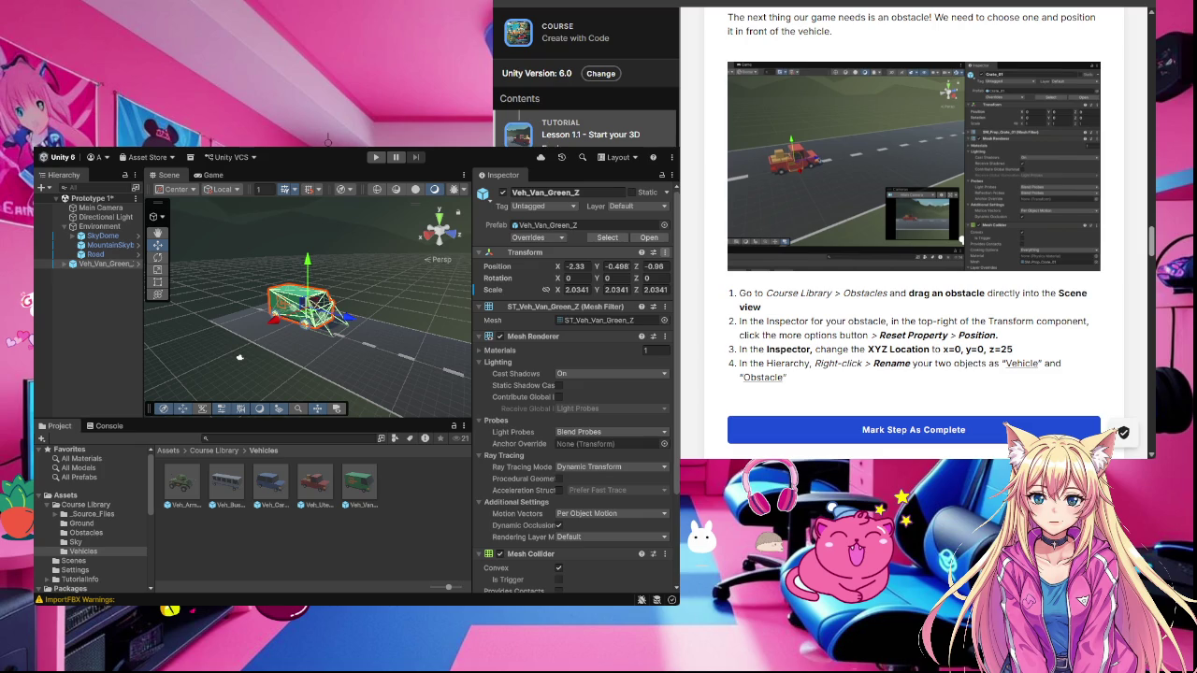
Step: Reset the green van's Transform in the Inspector to position 0,0,0 and scale 1,1,1
{"action": "right_click", "coordinate": [580, 252]}
{"action": "left_click", "coordinate": [602, 266]}
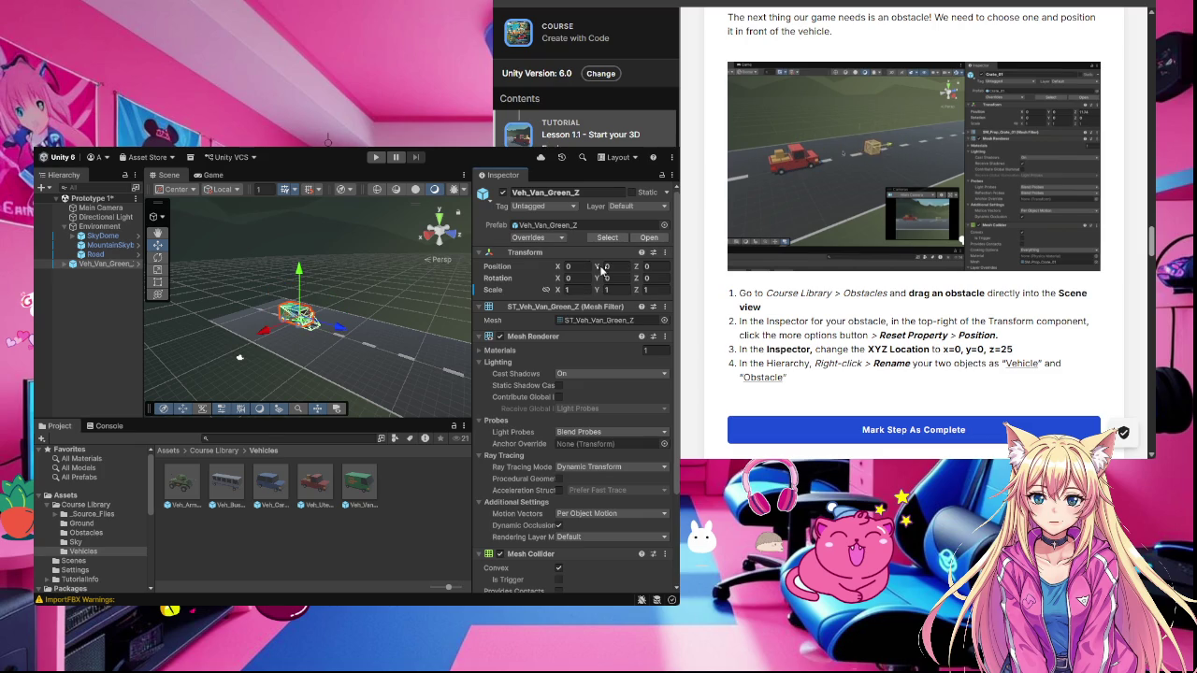
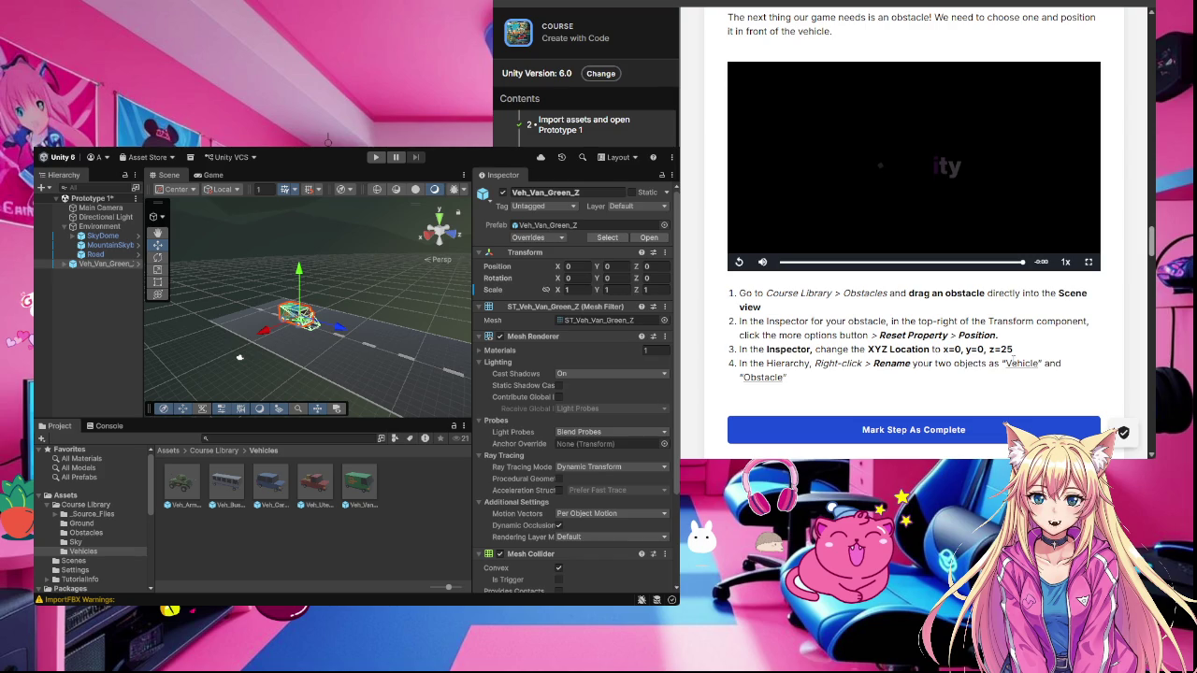
Step: Drag the Prop_Barrier02 prefab from Course Library > Obstacles onto the road in the Scene view
{"action": "left_click", "coordinate": [103, 507]}
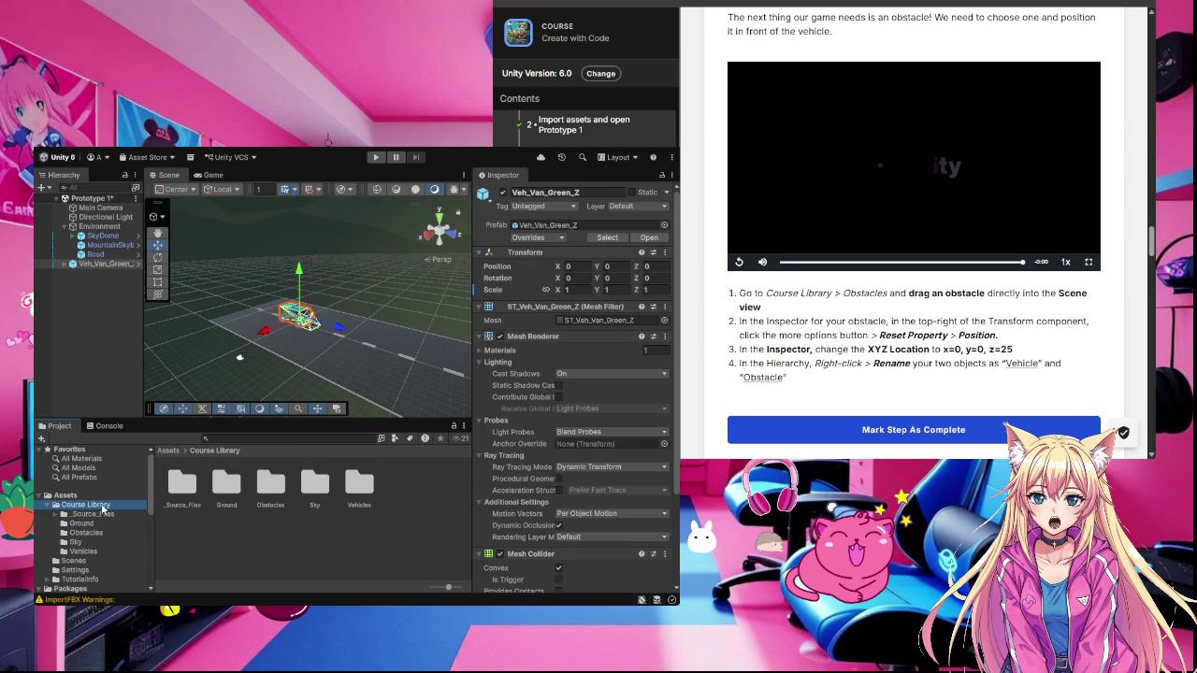
{"action": "double_click", "coordinate": [270, 483]}
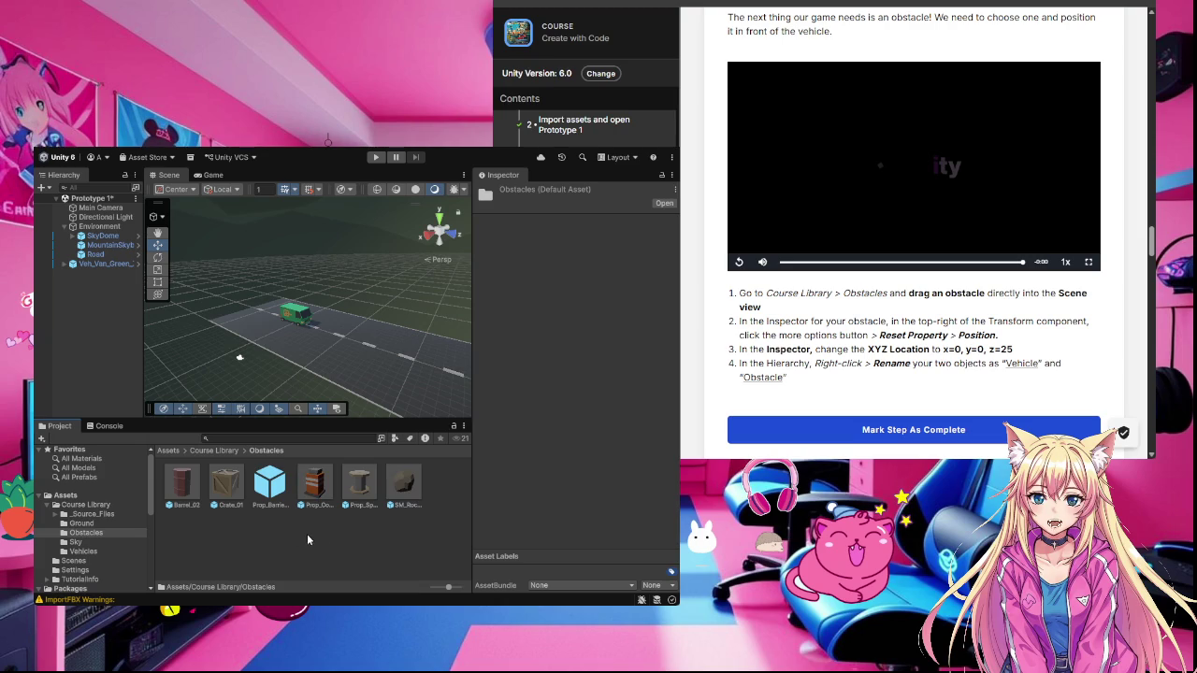
{"action": "left_click_drag", "start_coordinate": [279, 480], "coordinate": [351, 345]}
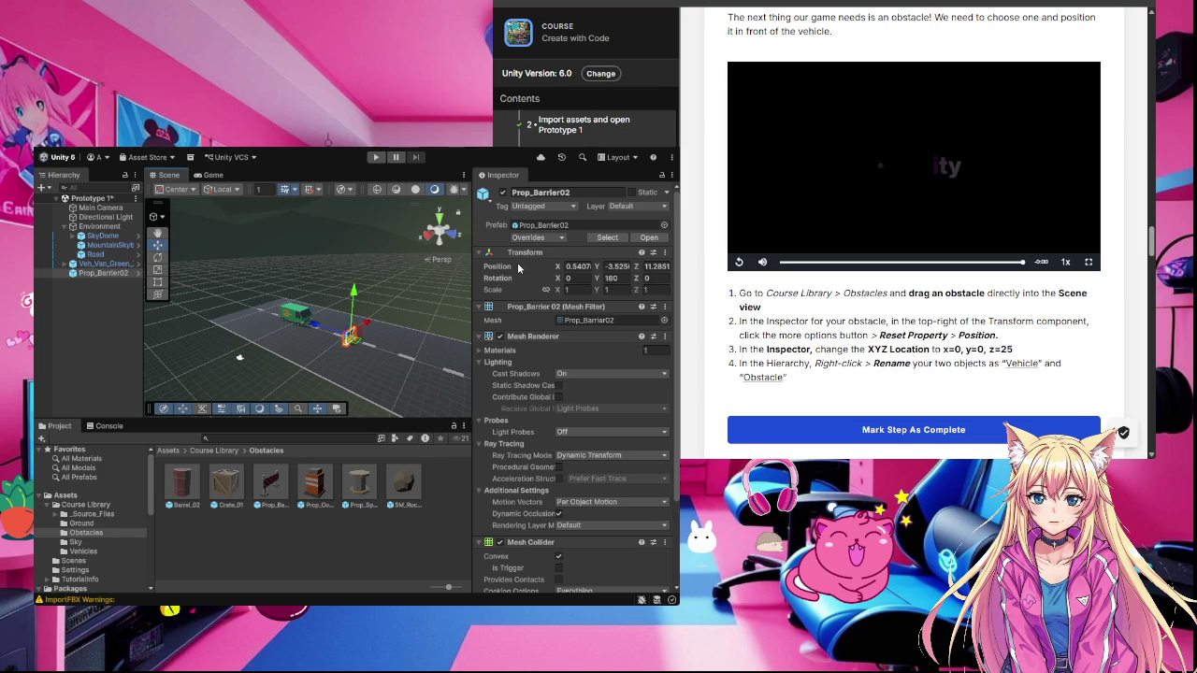
{"action": "left_click", "coordinate": [619, 270]}
Step: Set Prop_Barrier02's Position Z to 25 and frame the barrier in the Scene view
{"action": "key", "text": "Return"}
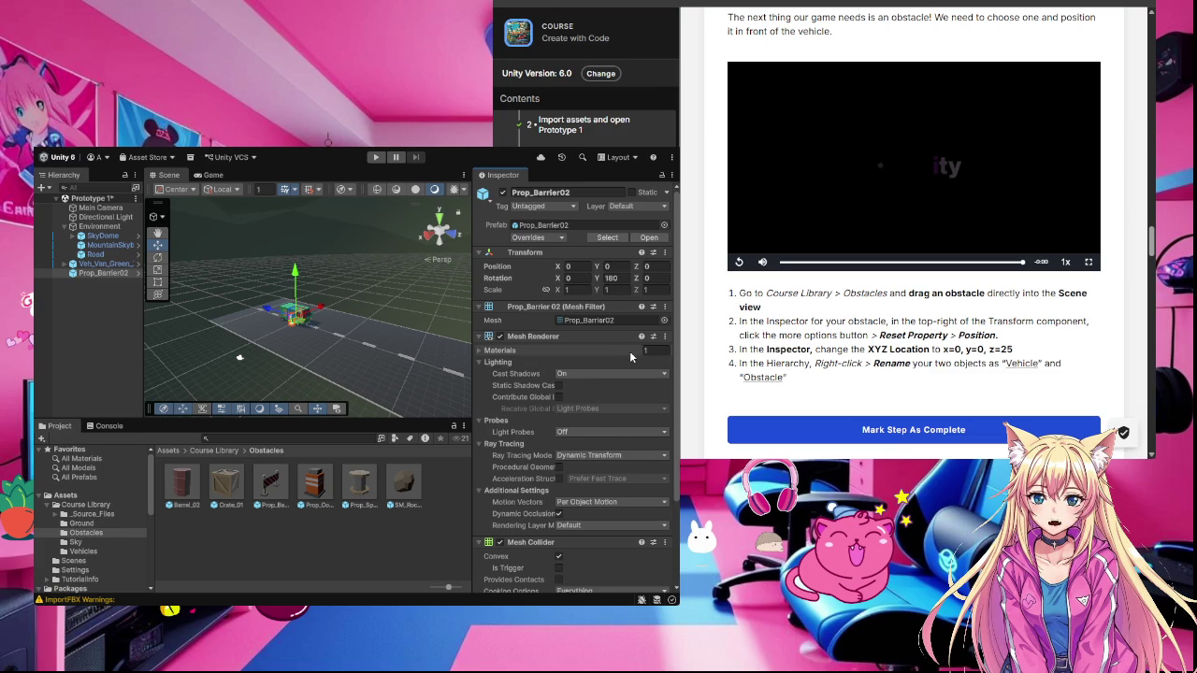
{"action": "left_click", "coordinate": [649, 266]}
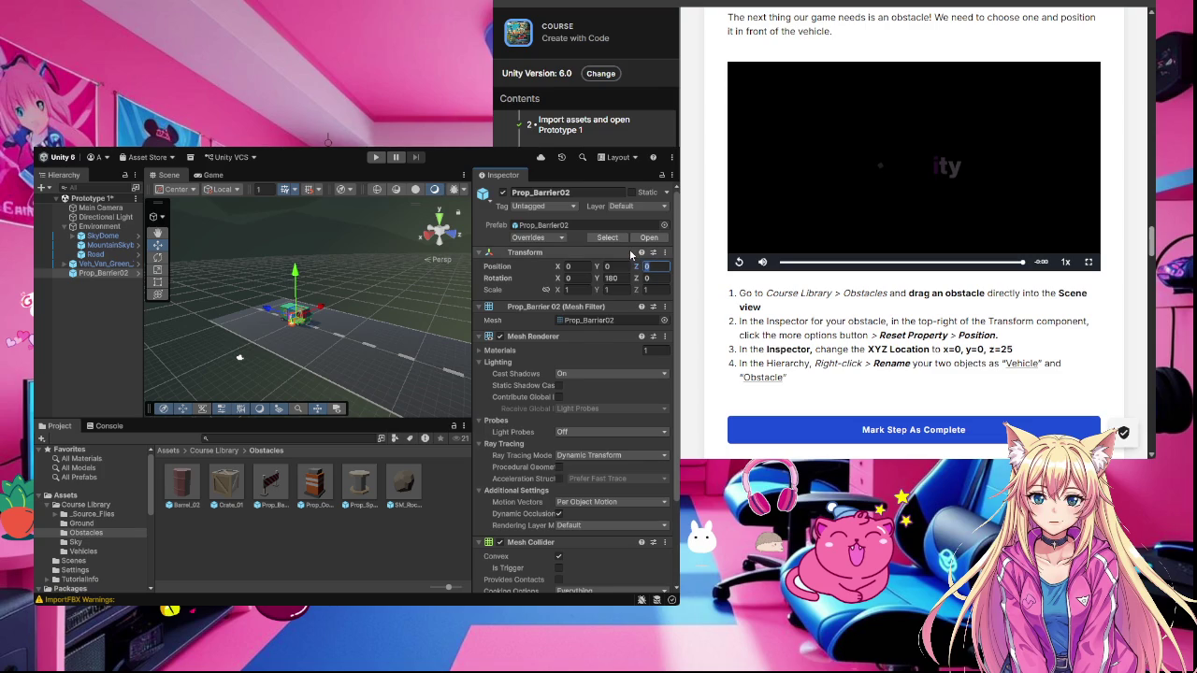
{"action": "type", "text": "25"}
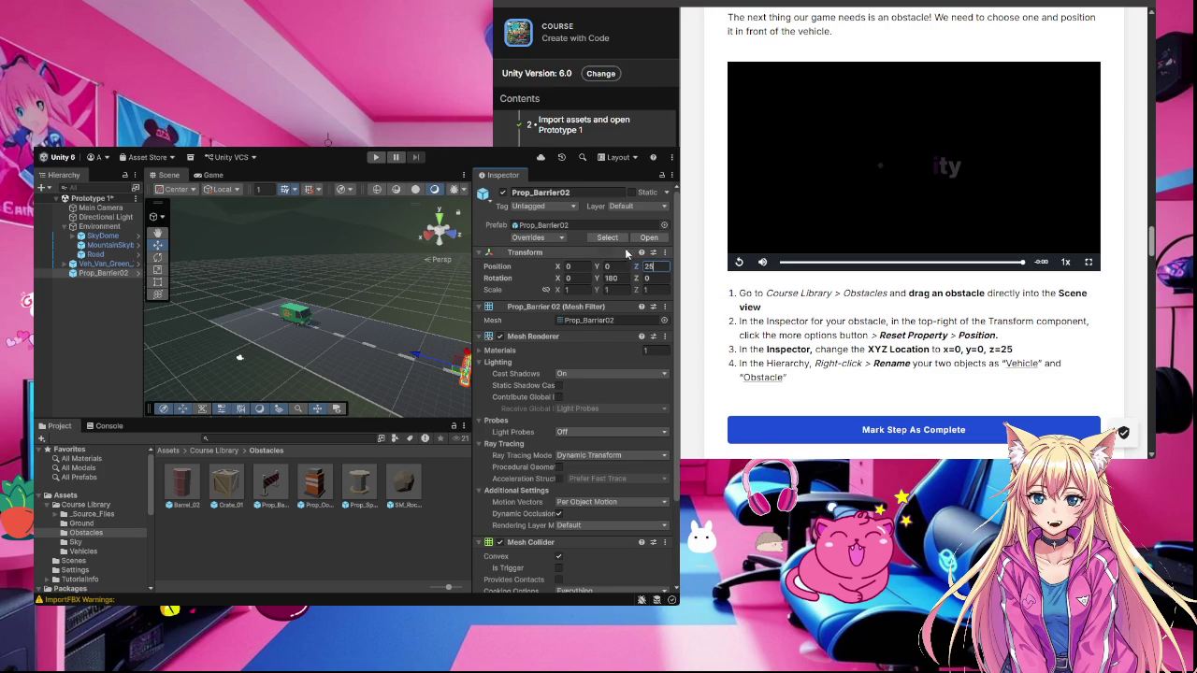
{"action": "left_click", "coordinate": [537, 278]}
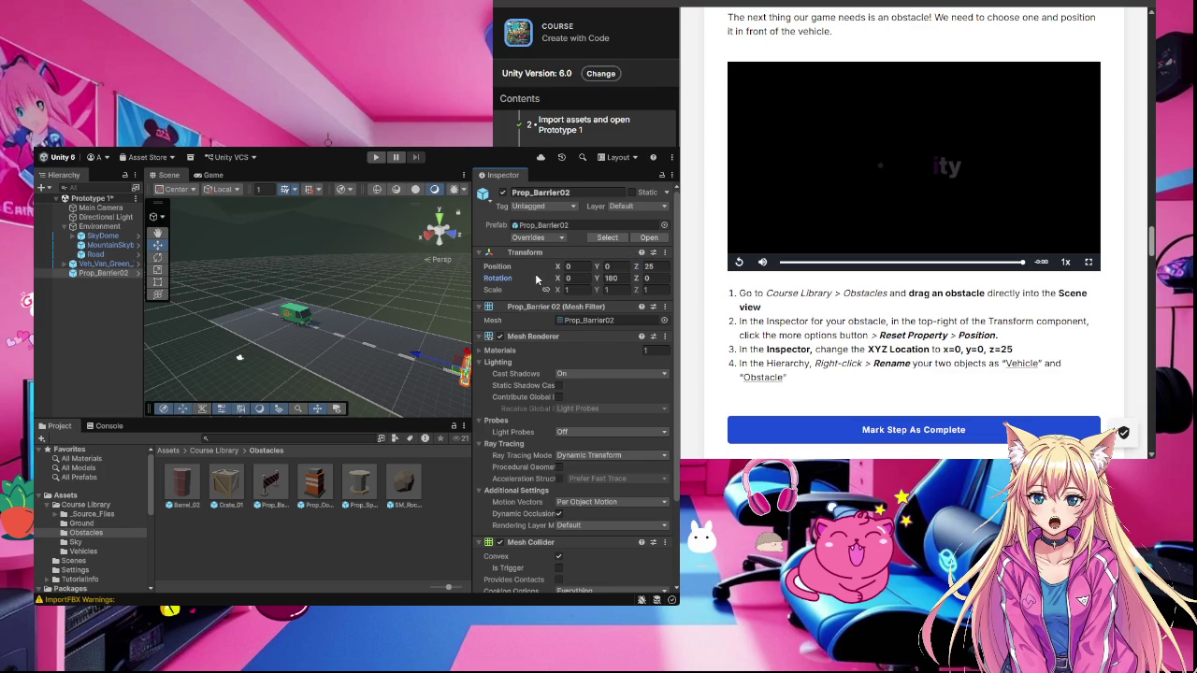
{"action": "key", "text": "f"}
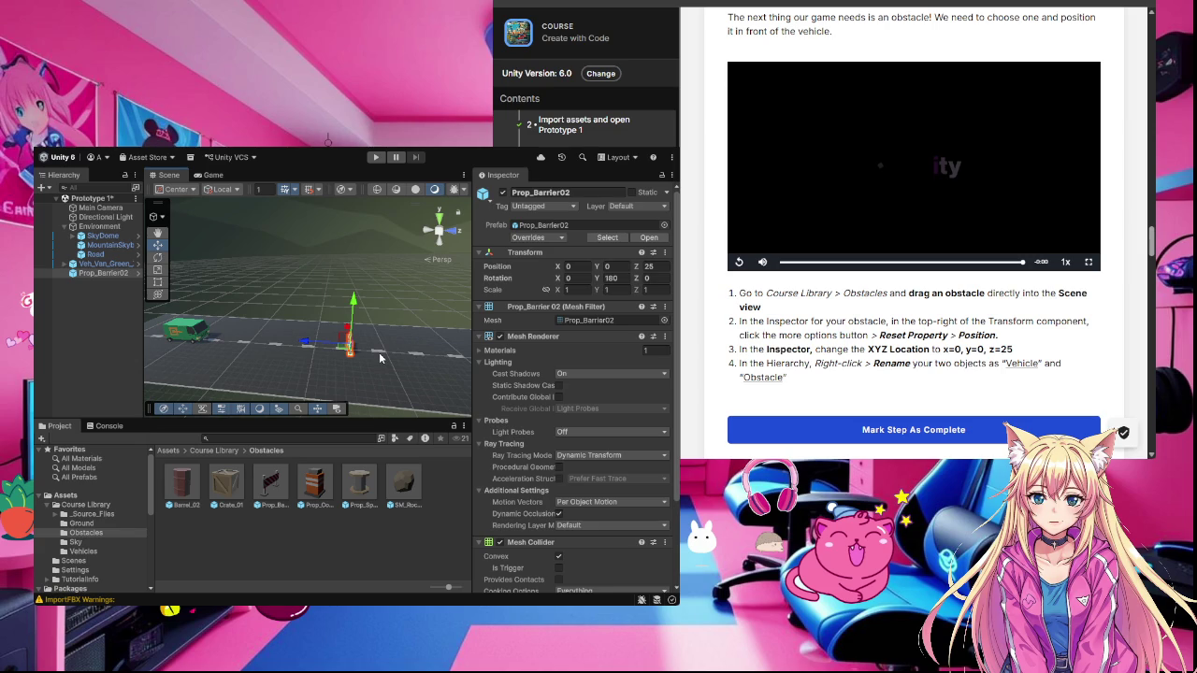
{"action": "mouse_move", "coordinate": [379, 356]}
{"action": "left_mouse_down"}
{"action": "mouse_move", "coordinate": [457, 356]}
{"action": "mouse_move", "coordinate": [368, 356]}
{"action": "left_mouse_up"}
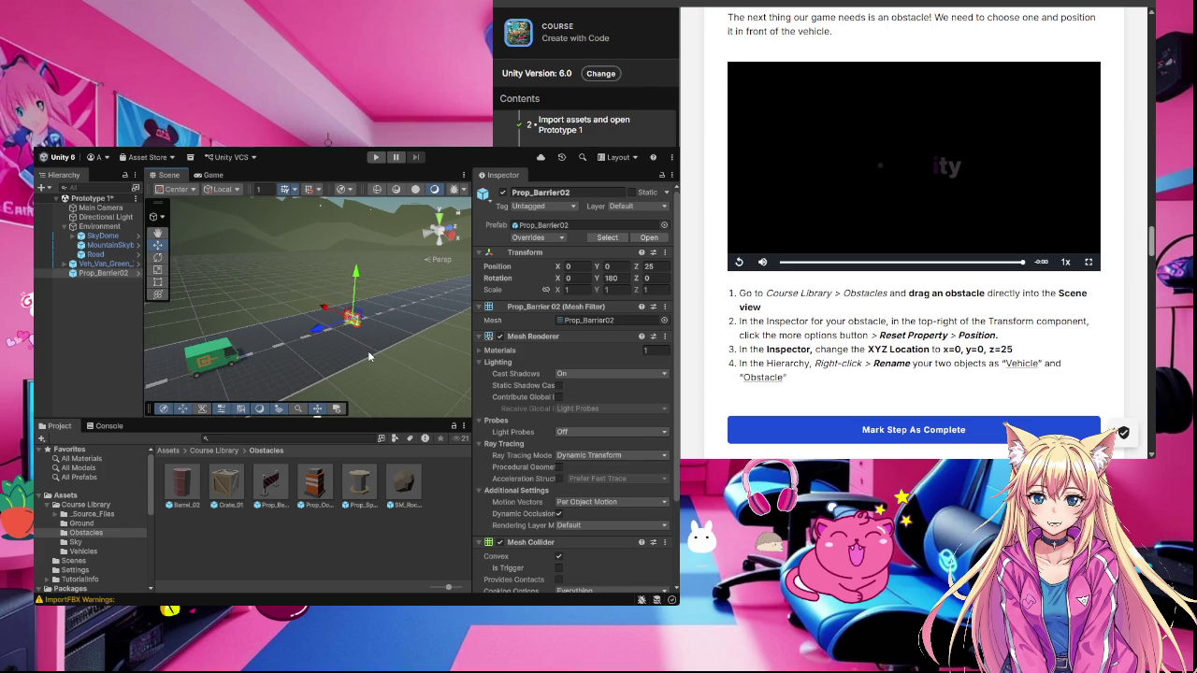
Step: Dismiss the floating tool settings panel and reselect Prop_Barrier02 in the Hierarchy
{"action": "key", "text": "`"}
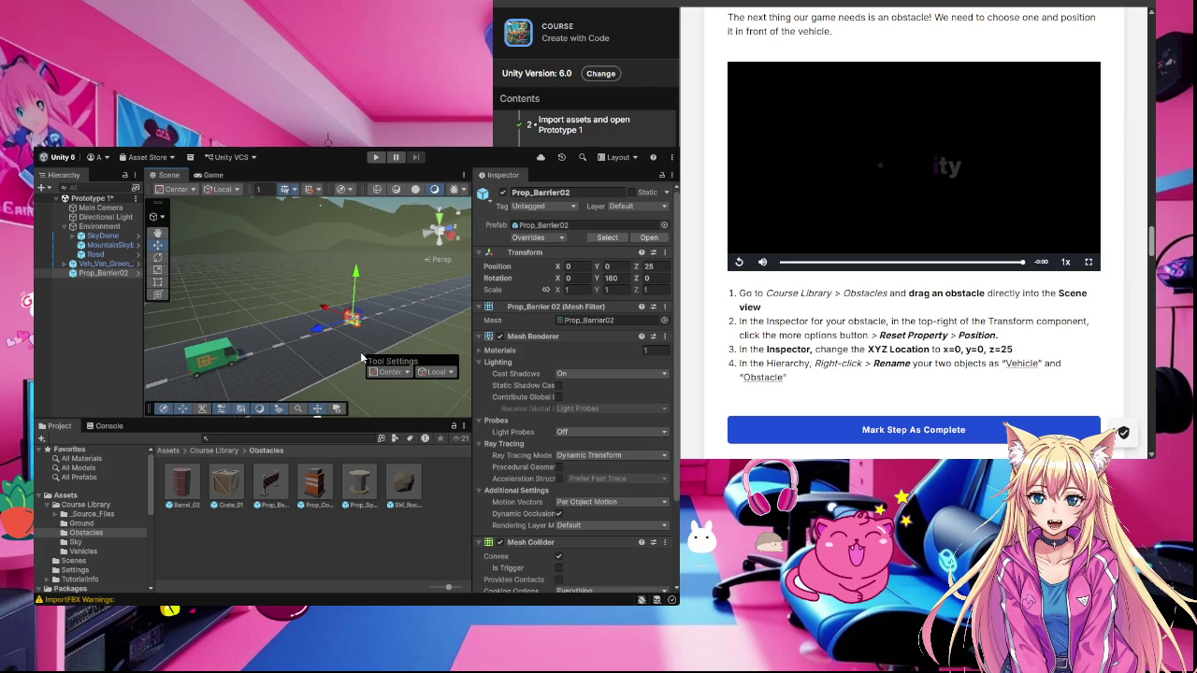
{"action": "left_click", "coordinate": [411, 344]}
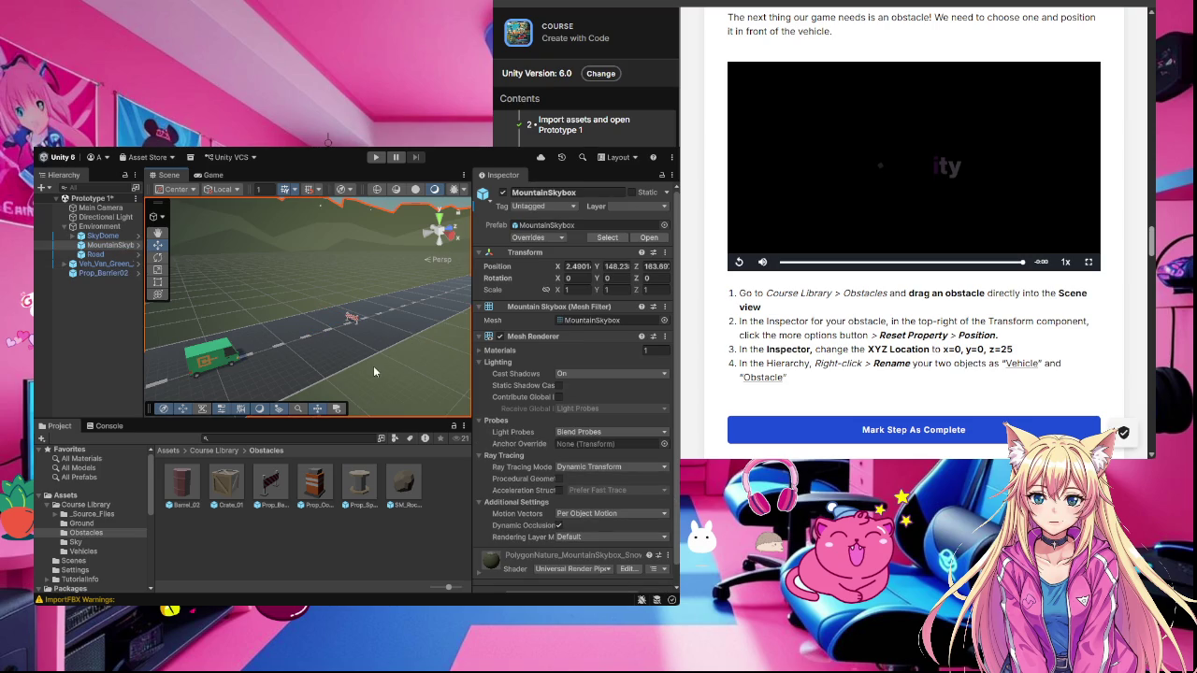
{"action": "left_click", "coordinate": [120, 274]}
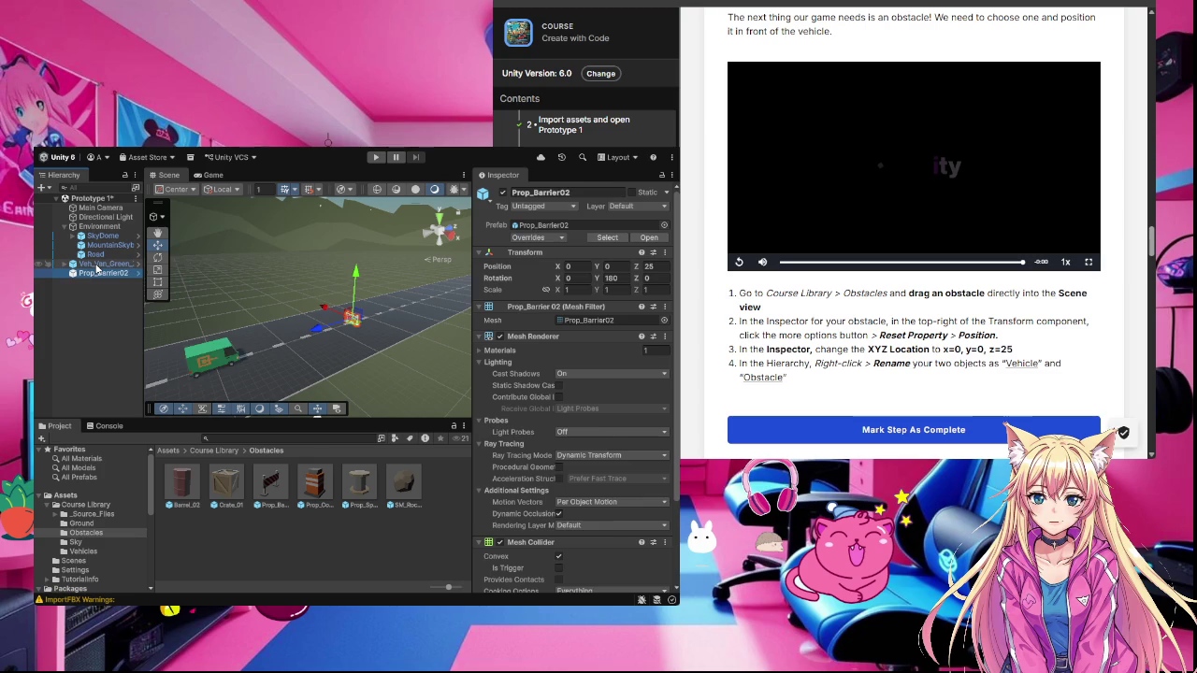
Step: Rename the Veh_Van_Green_Z object to 'Vehicle'
{"action": "left_click", "coordinate": [98, 264]}
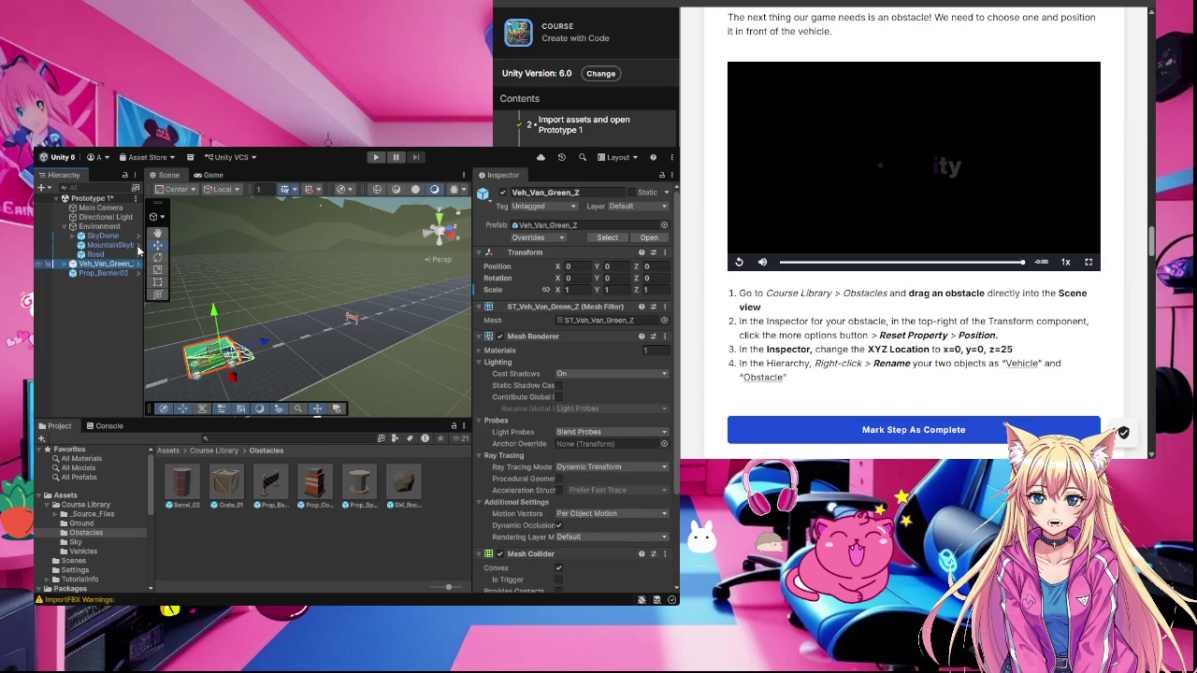
{"action": "key", "text": "F2"}
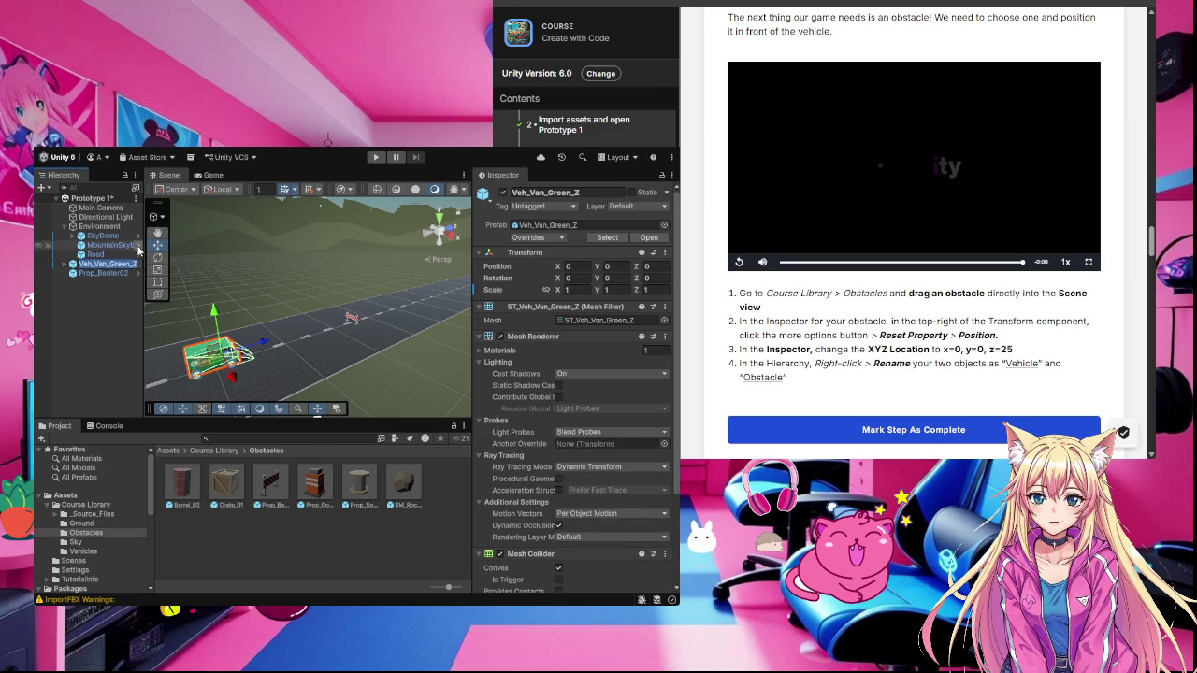
{"action": "type", "text": "V"}
{"action": "type", "text": "eh"}
{"action": "type", "text": "icle"}
{"action": "left_click", "coordinate": [92, 316]}
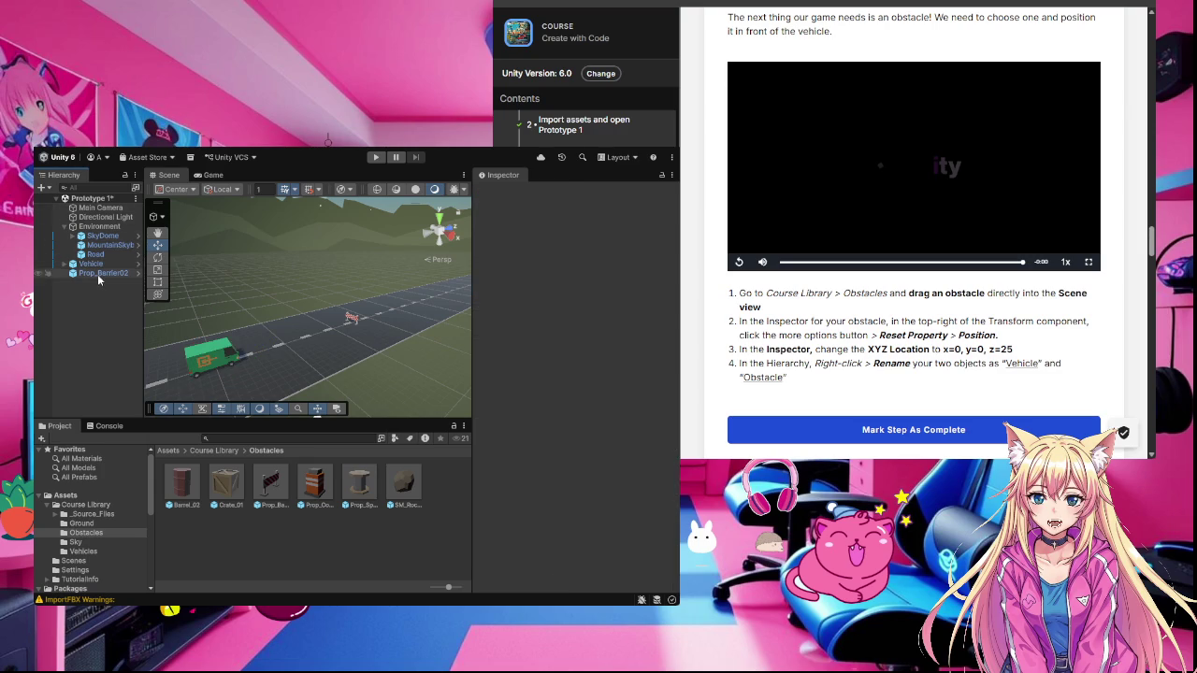
Step: Rename Prop_Barrier02 to 'Obstacle' in the Inspector name field
{"action": "left_click", "coordinate": [98, 274]}
{"action": "left_click", "coordinate": [573, 193]}
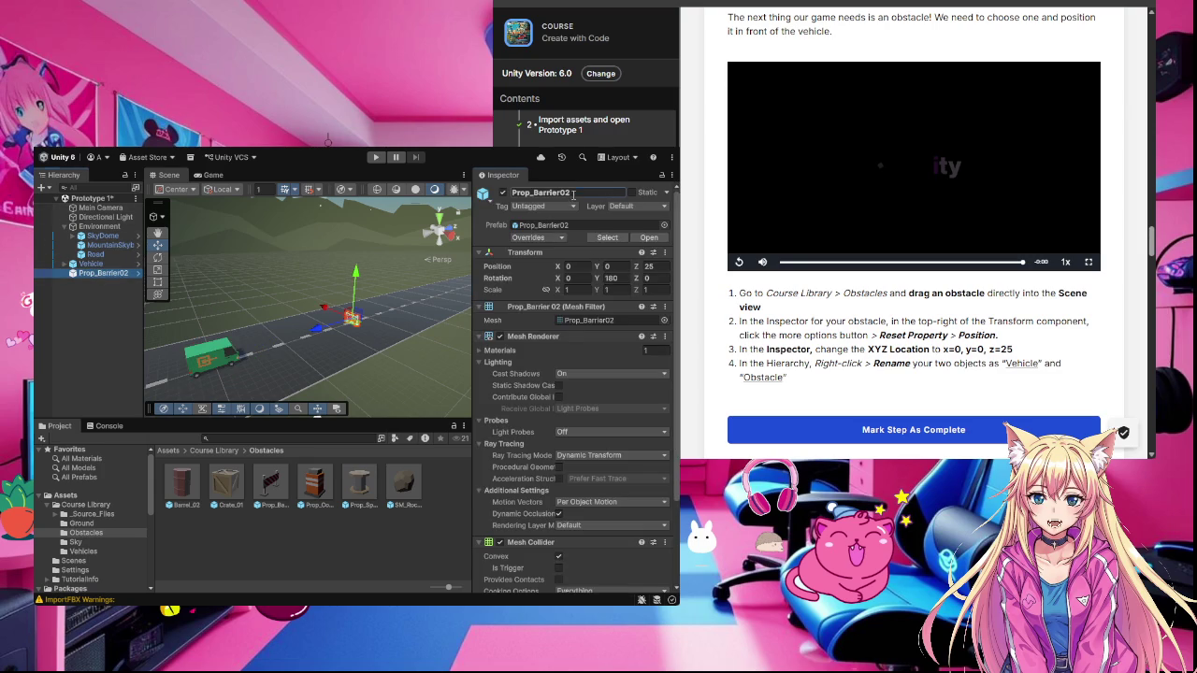
{"action": "left_click_drag", "start_coordinate": [573, 192], "coordinate": [512, 192]}
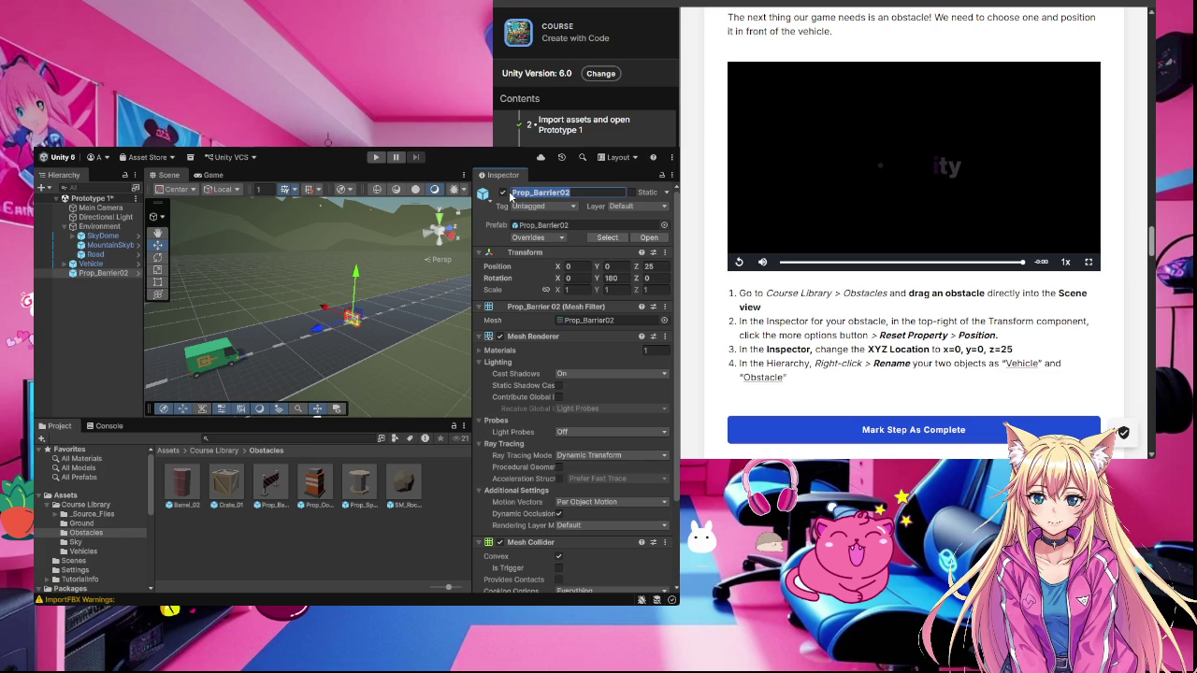
{"action": "type", "text": "Obn"}
{"action": "key", "text": "BackSpace"}
{"action": "type", "text": "st"}
{"action": "type", "text": "acle"}
{"action": "key", "text": "Return"}
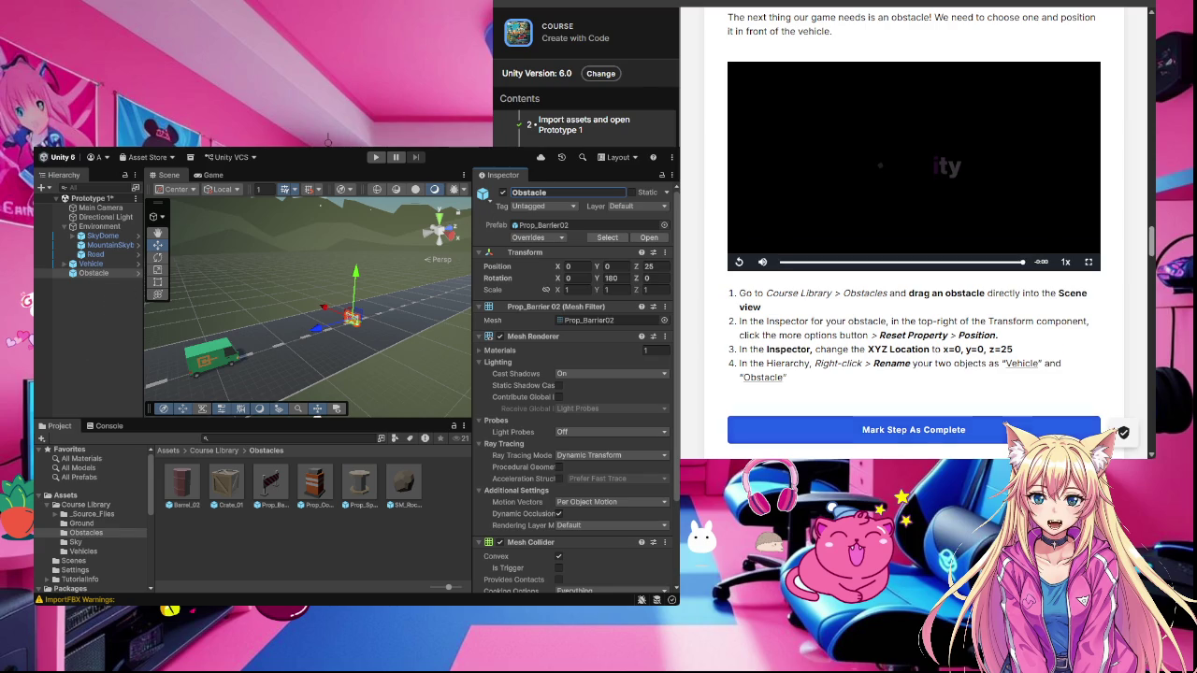
Step: Mark the current tutorial step complete, then play the step 5 camera video
{"action": "scroll", "coordinate": [913, 281], "scroll_direction": "down", "scroll_amount": 1}
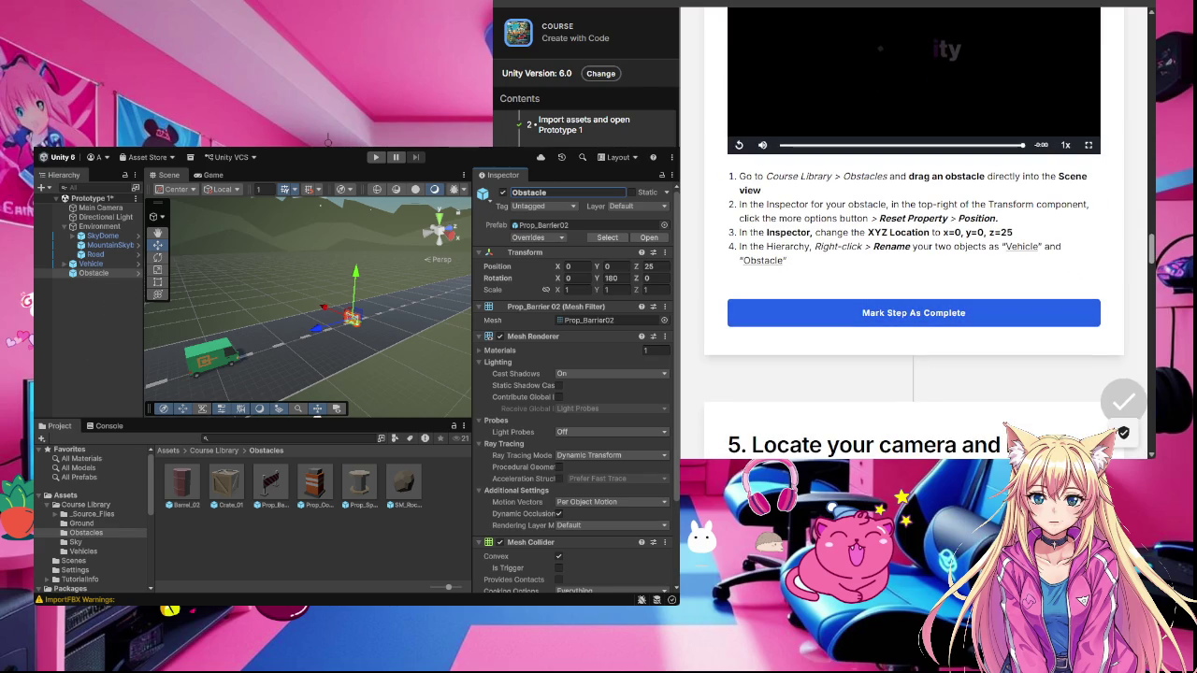
{"action": "left_click", "coordinate": [904, 314]}
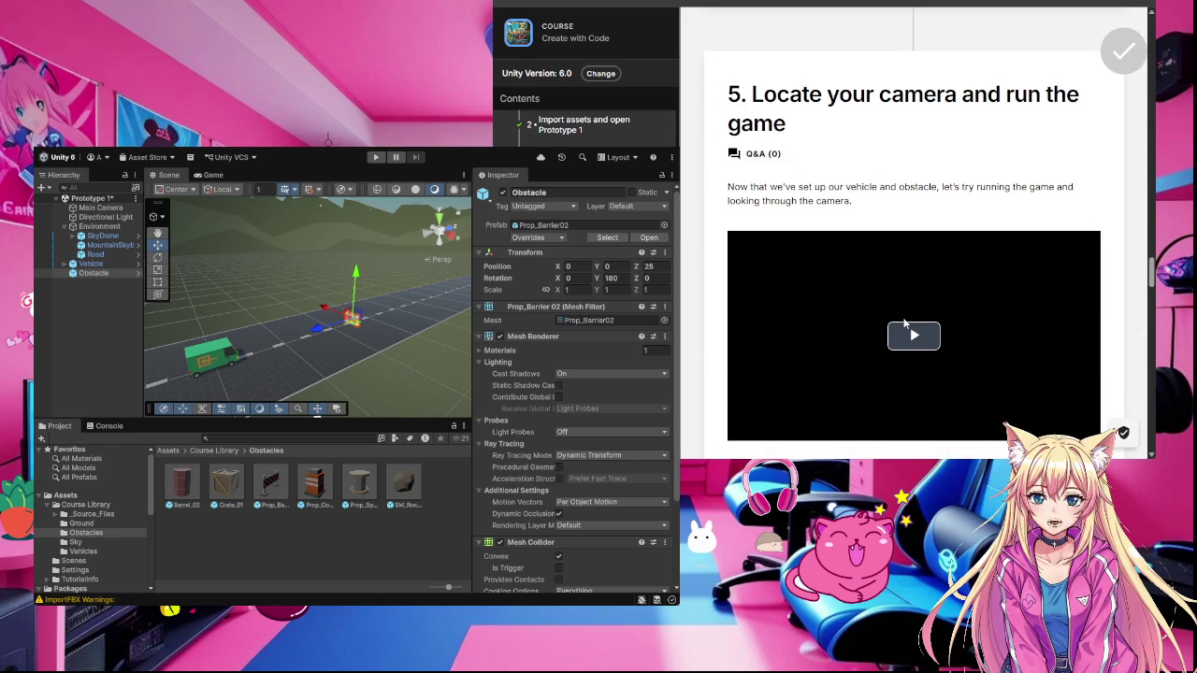
{"action": "scroll", "coordinate": [904, 324], "scroll_direction": "down", "scroll_amount": 1}
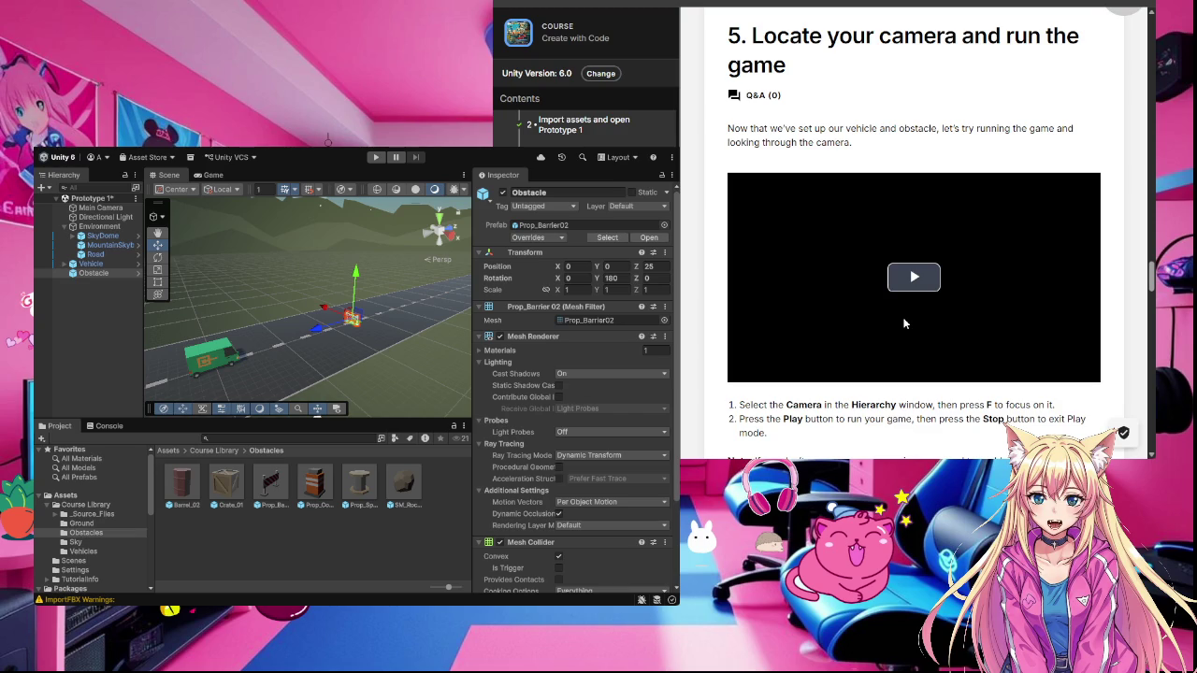
{"action": "left_click", "coordinate": [914, 276]}
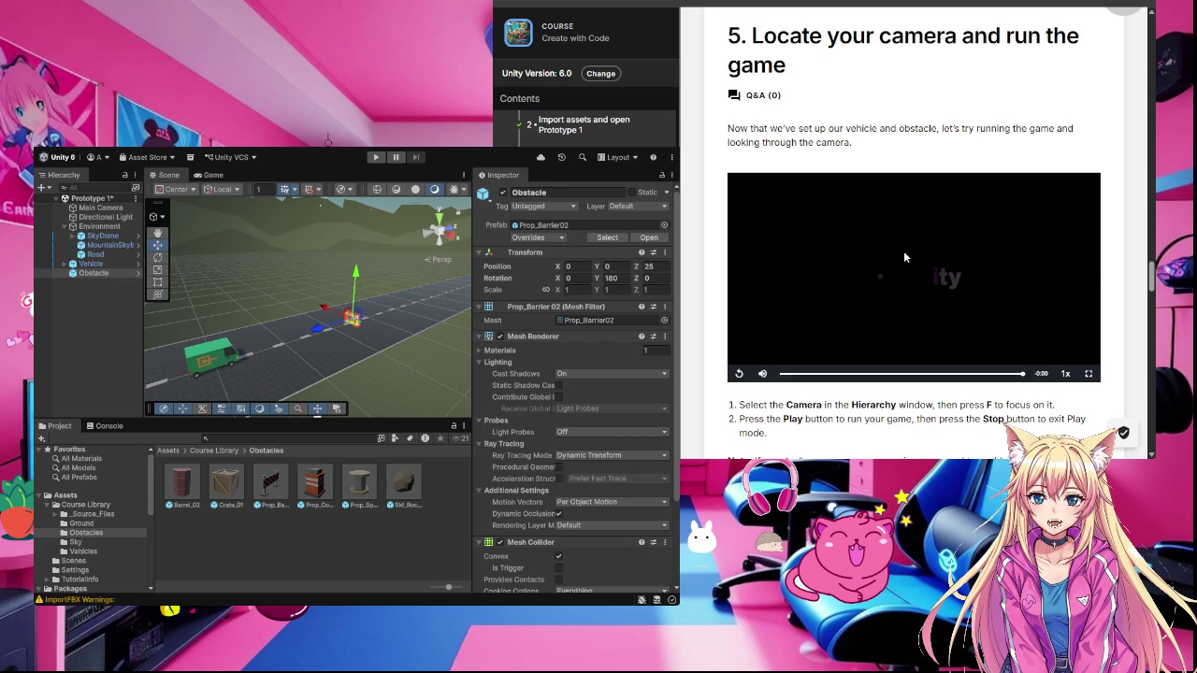
{"action": "scroll", "coordinate": [963, 149], "scroll_direction": "down", "scroll_amount": 1}
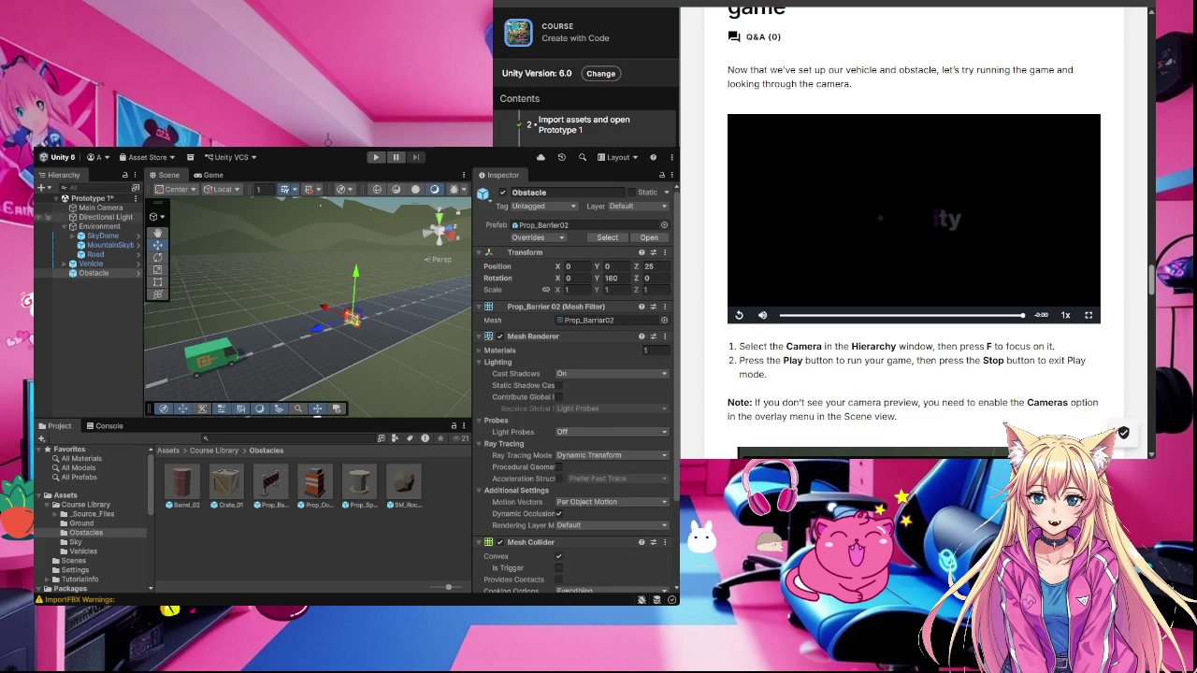
Step: Select Main Camera and frame it so the green van appears right beside it
{"action": "left_click", "coordinate": [97, 207]}
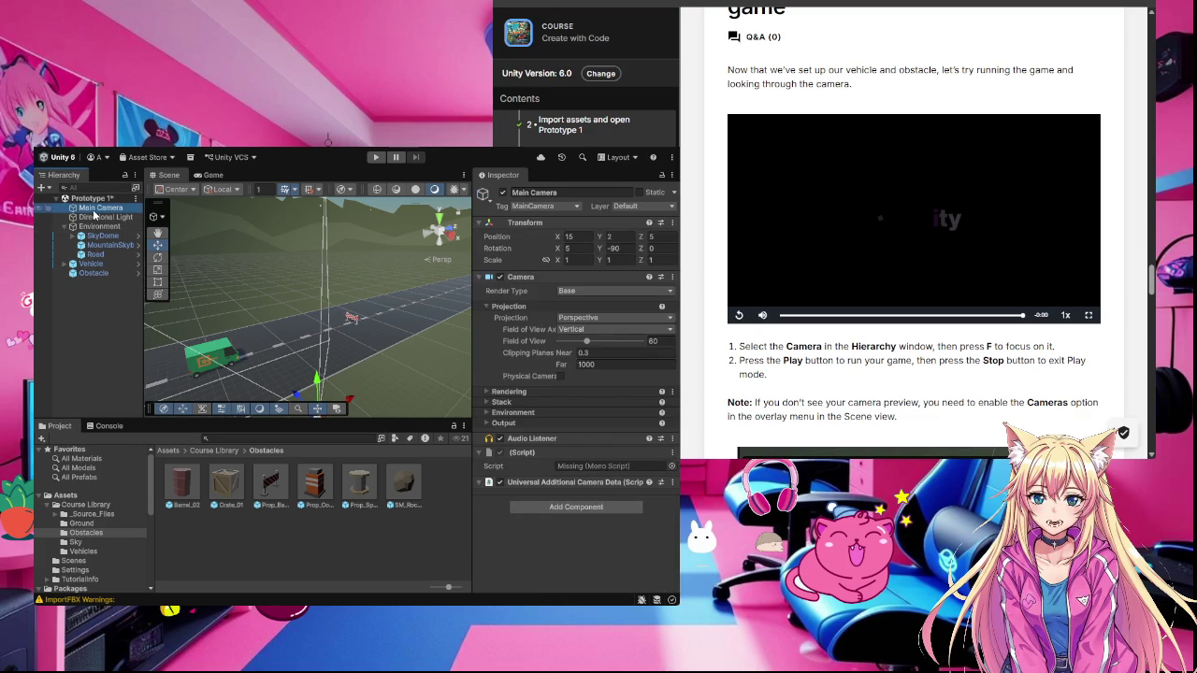
{"action": "key", "text": "f"}
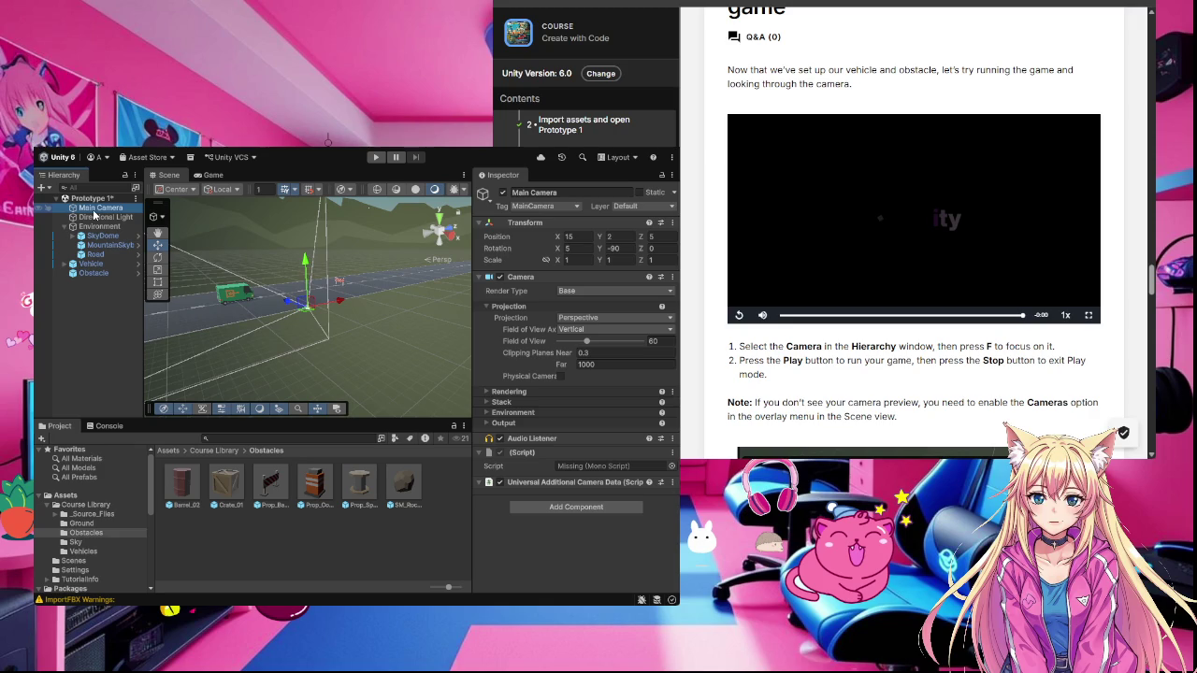
{"action": "mouse_move", "coordinate": [393, 349]}
{"action": "left_mouse_down"}
{"action": "mouse_move", "coordinate": [240, 319]}
{"action": "mouse_move", "coordinate": [254, 270]}
{"action": "mouse_move", "coordinate": [266, 282]}
{"action": "left_mouse_up"}
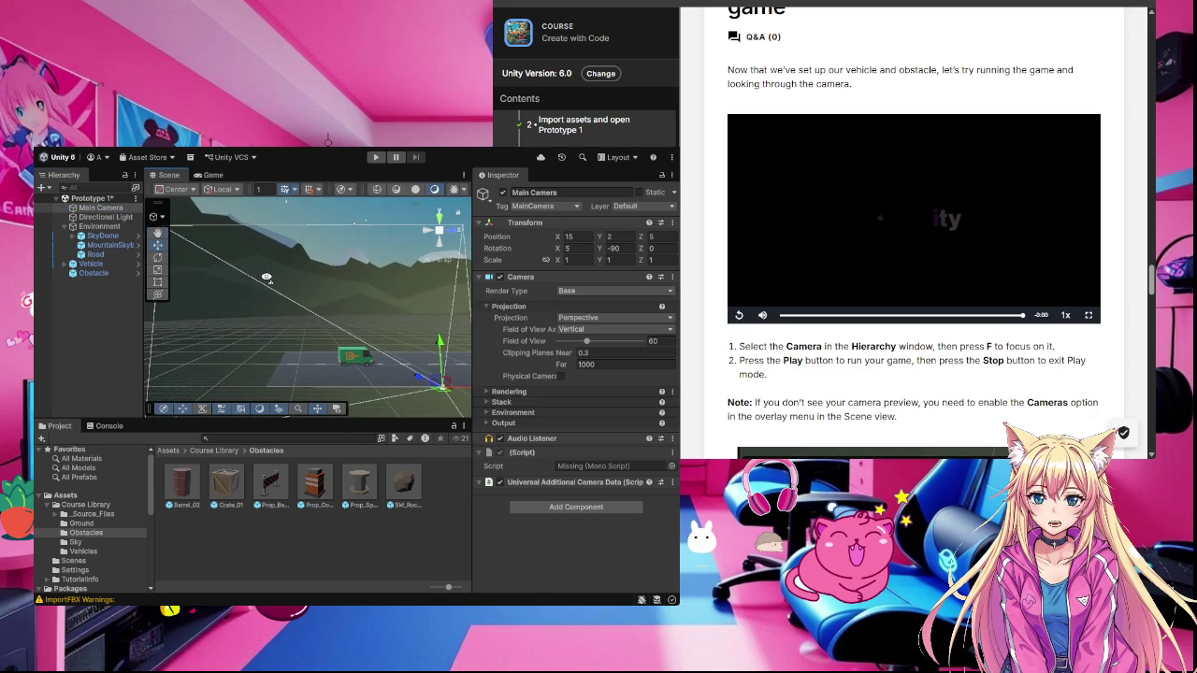
{"action": "scroll", "coordinate": [267, 276], "scroll_direction": "down", "scroll_amount": 6}
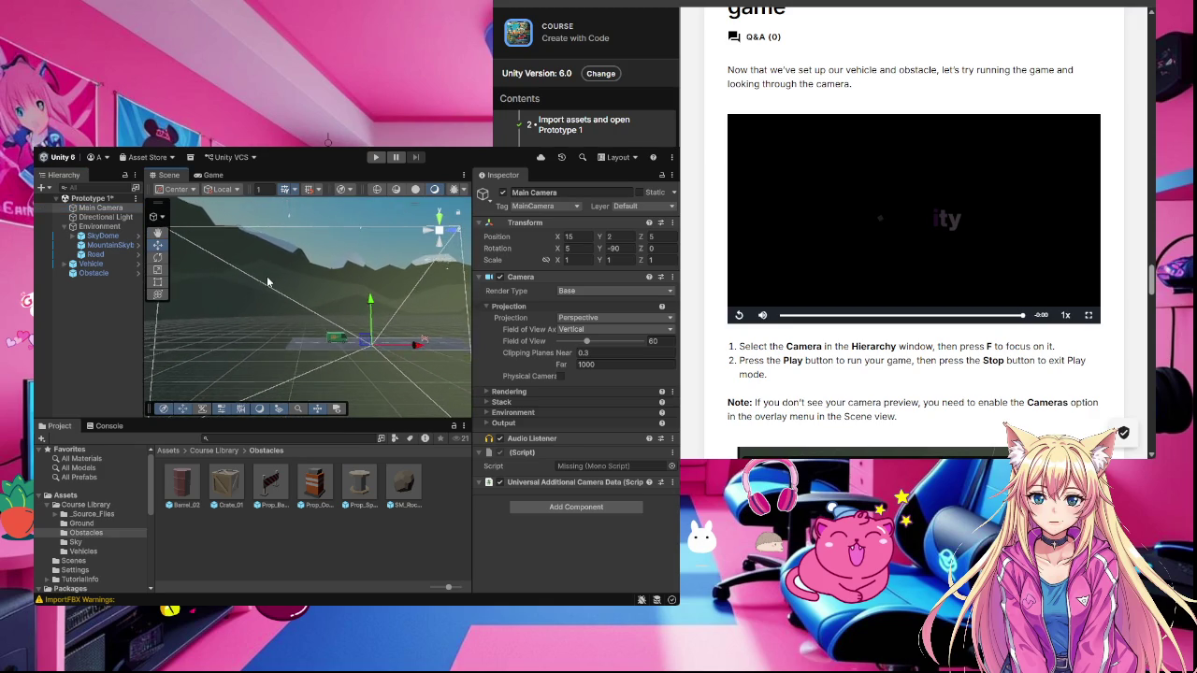
{"action": "scroll", "coordinate": [266, 281], "scroll_direction": "up", "scroll_amount": 4}
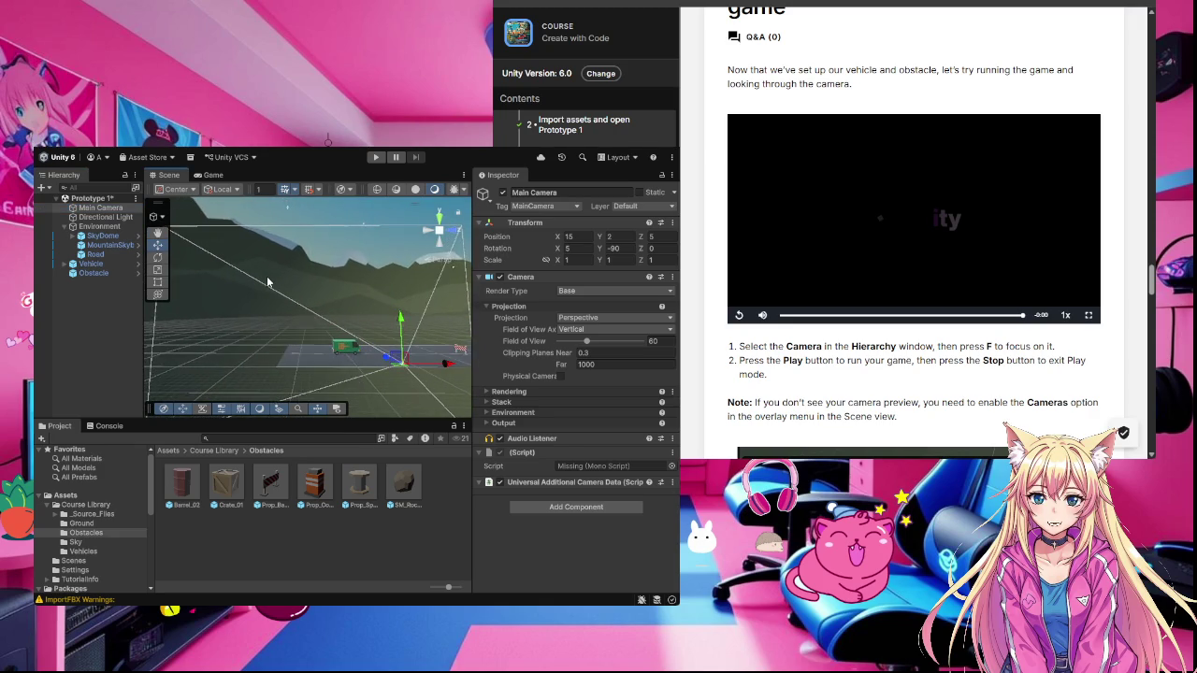
{"action": "key", "text": "f"}
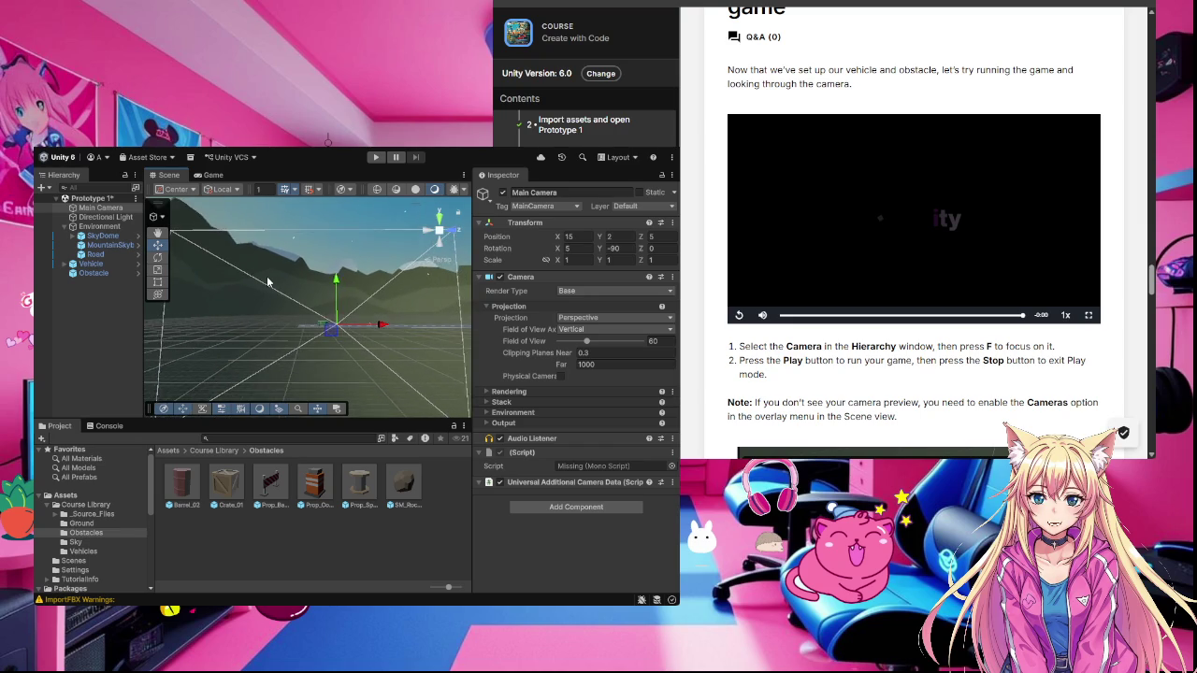
{"action": "scroll", "coordinate": [266, 276], "scroll_direction": "up", "scroll_amount": 5}
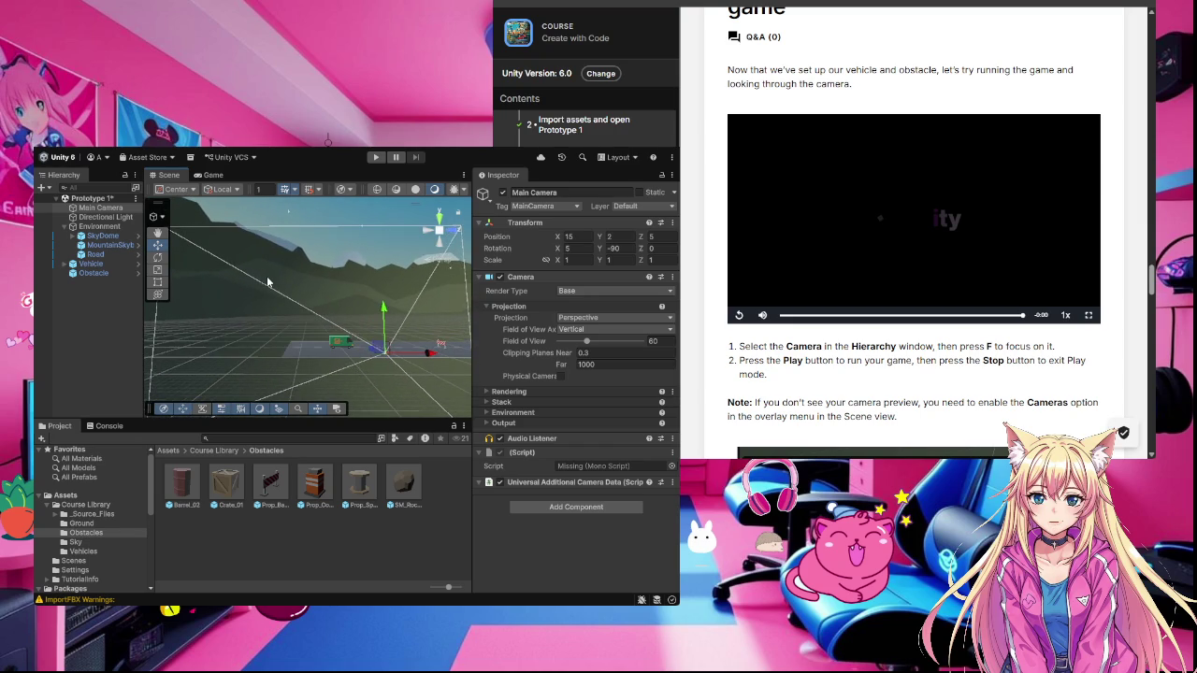
{"action": "scroll", "coordinate": [266, 275], "scroll_direction": "up", "scroll_amount": 3}
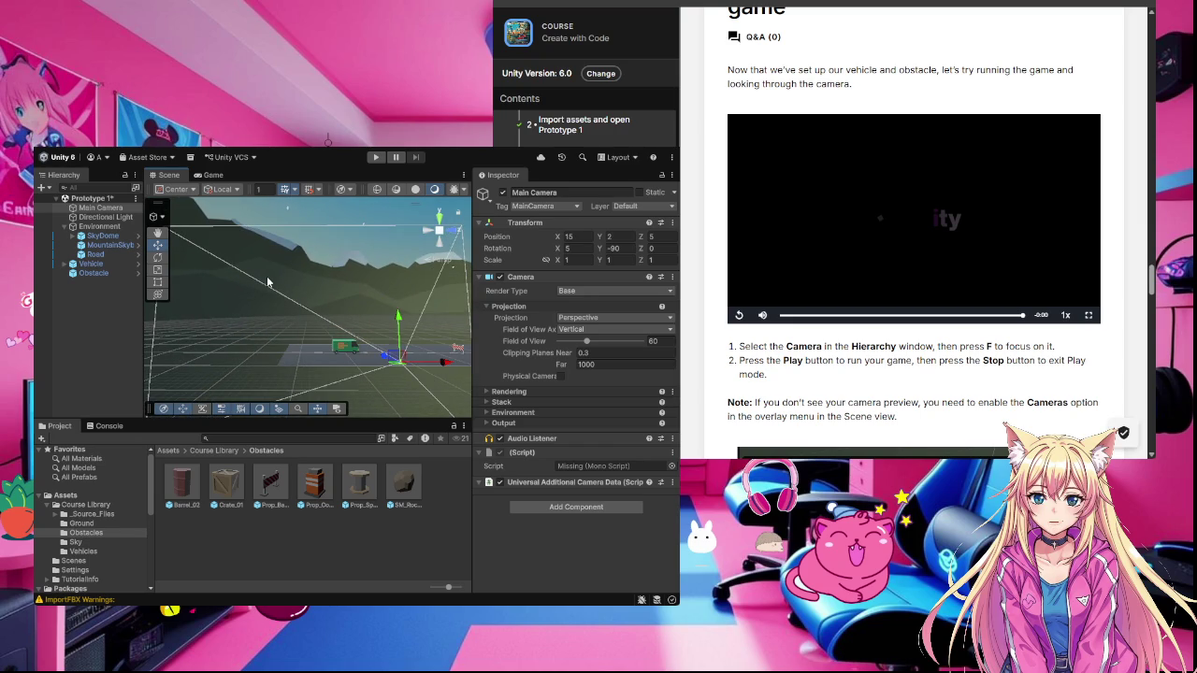
{"action": "key", "text": "f"}
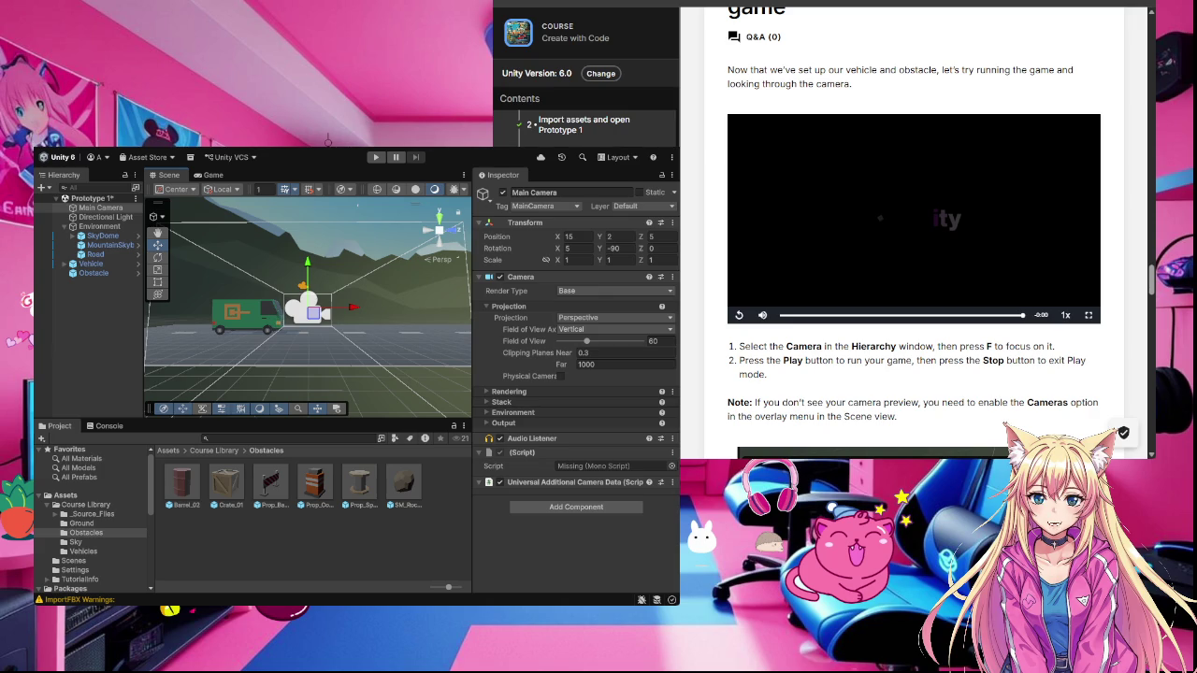
{"action": "left_click", "coordinate": [376, 159]}
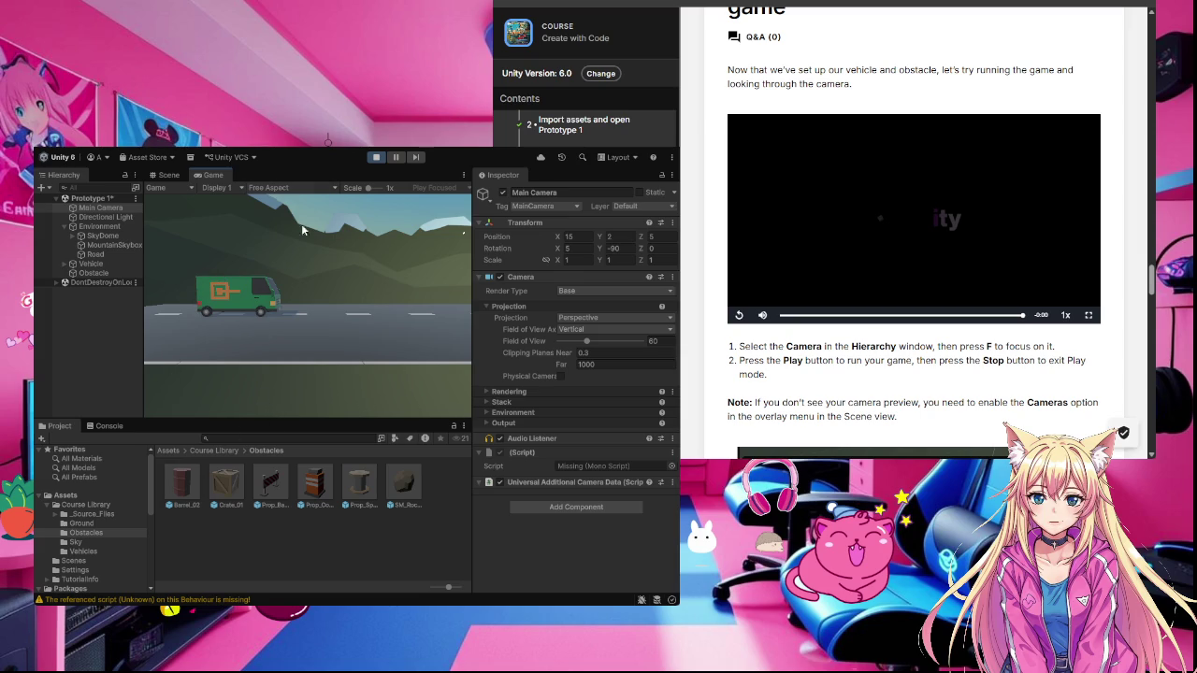
{"action": "left_click", "coordinate": [377, 159]}
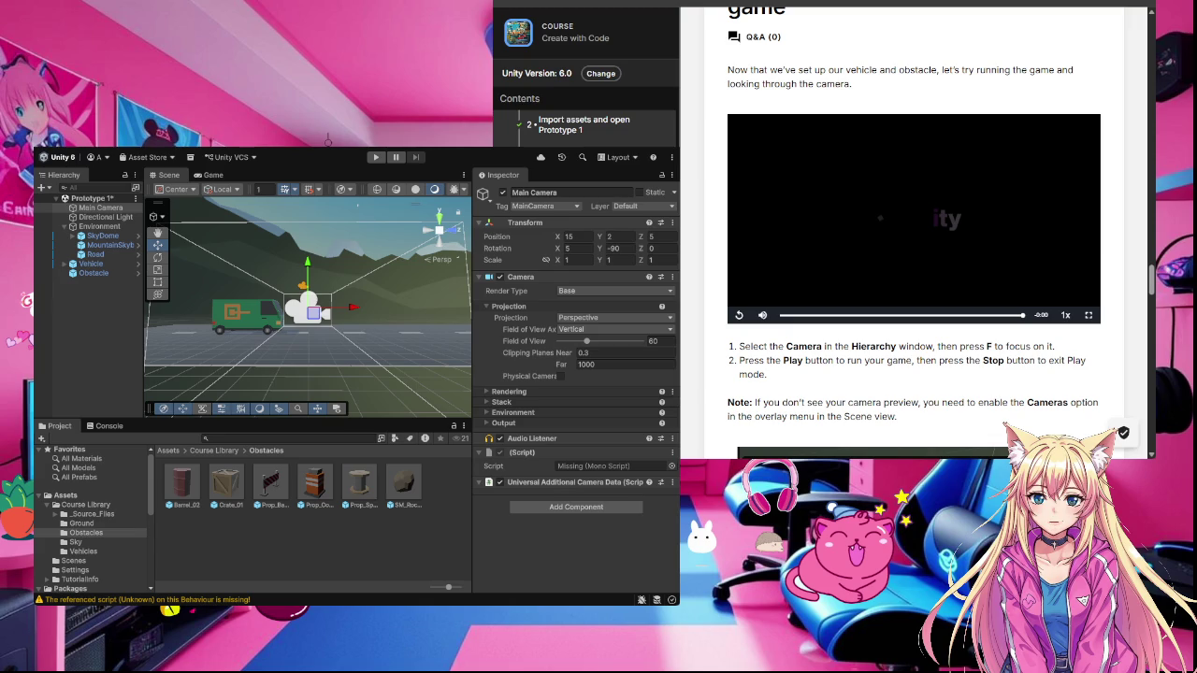
{"action": "scroll", "coordinate": [914, 248], "scroll_direction": "down", "scroll_amount": 2}
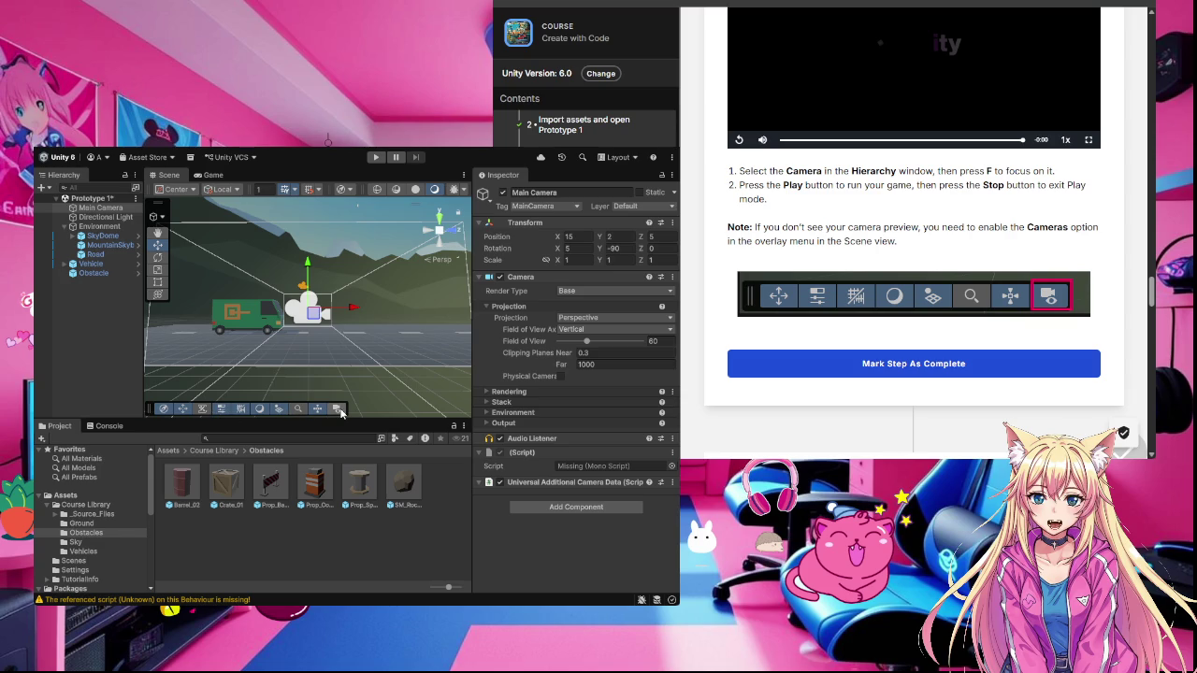
{"action": "left_click", "coordinate": [337, 410]}
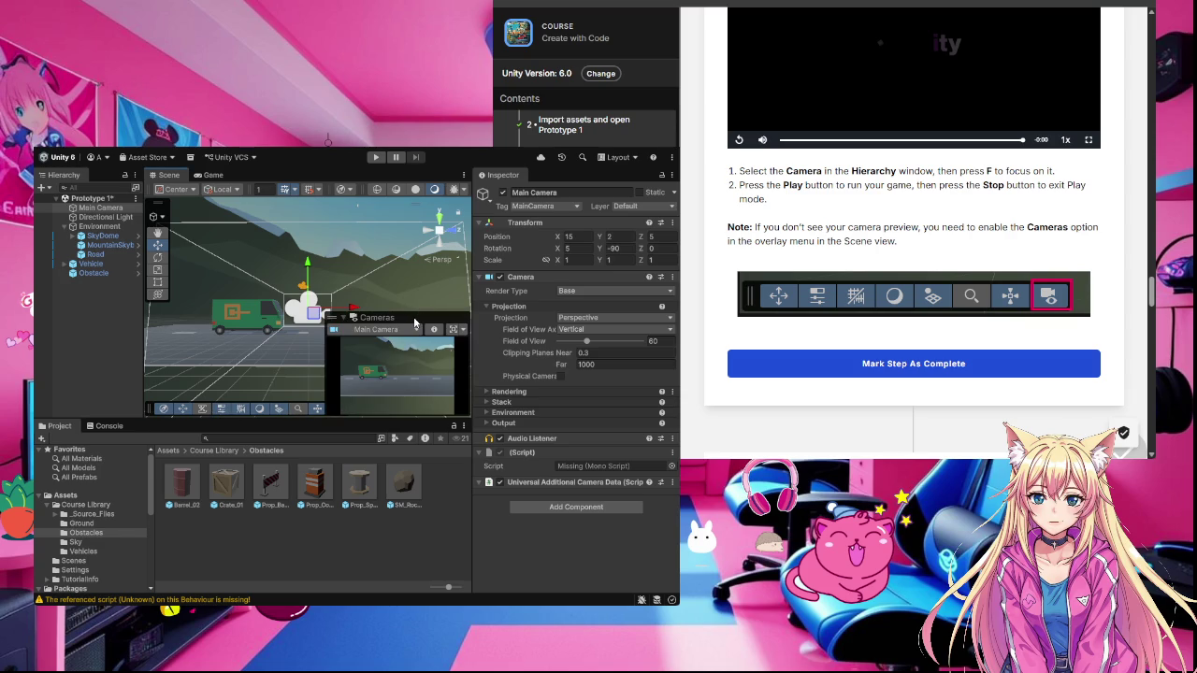
{"action": "mouse_move", "coordinate": [414, 322]}
{"action": "left_mouse_down"}
{"action": "mouse_move", "coordinate": [388, 318]}
{"action": "mouse_move", "coordinate": [415, 323]}
{"action": "left_mouse_up"}
{"action": "left_click_drag", "start_coordinate": [335, 320], "coordinate": [337, 329]}
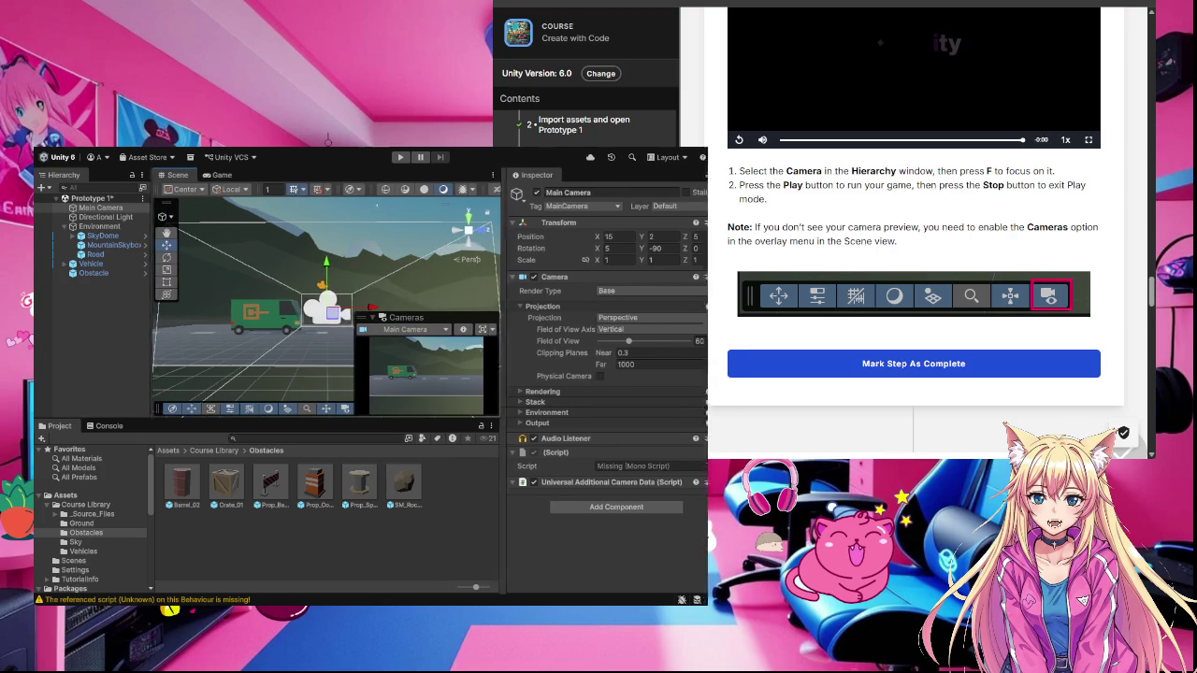
{"action": "left_click", "coordinate": [347, 409]}
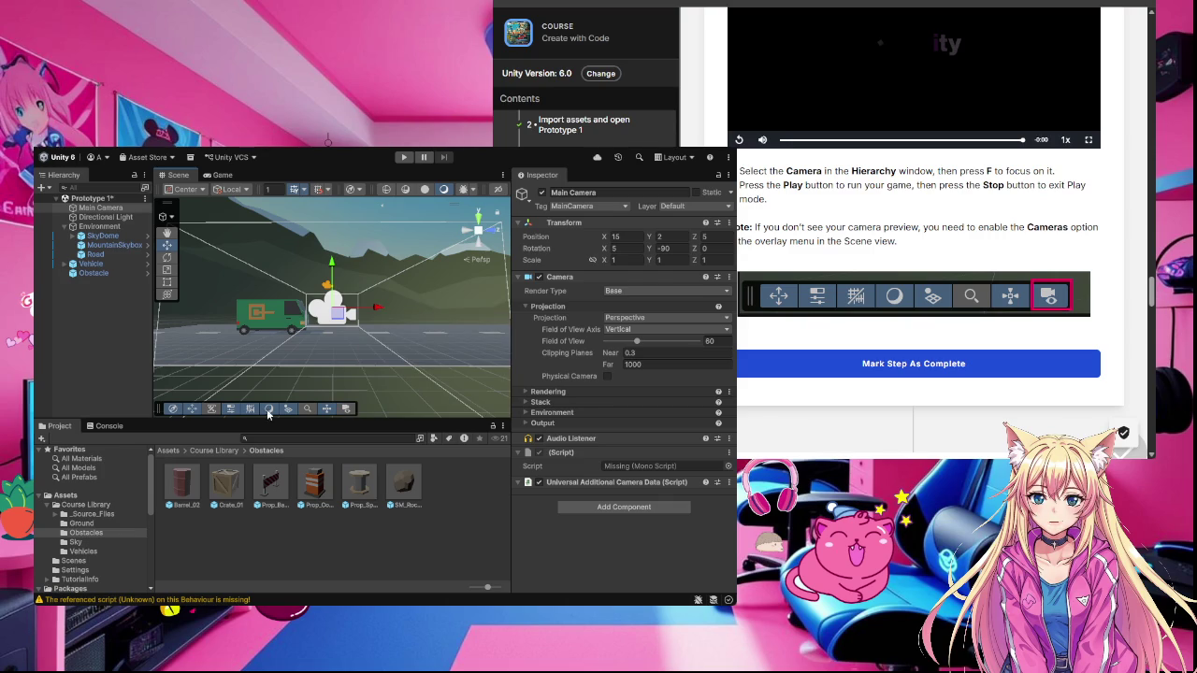
{"action": "left_click_drag", "start_coordinate": [34, 409], "coordinate": [34, 408]}
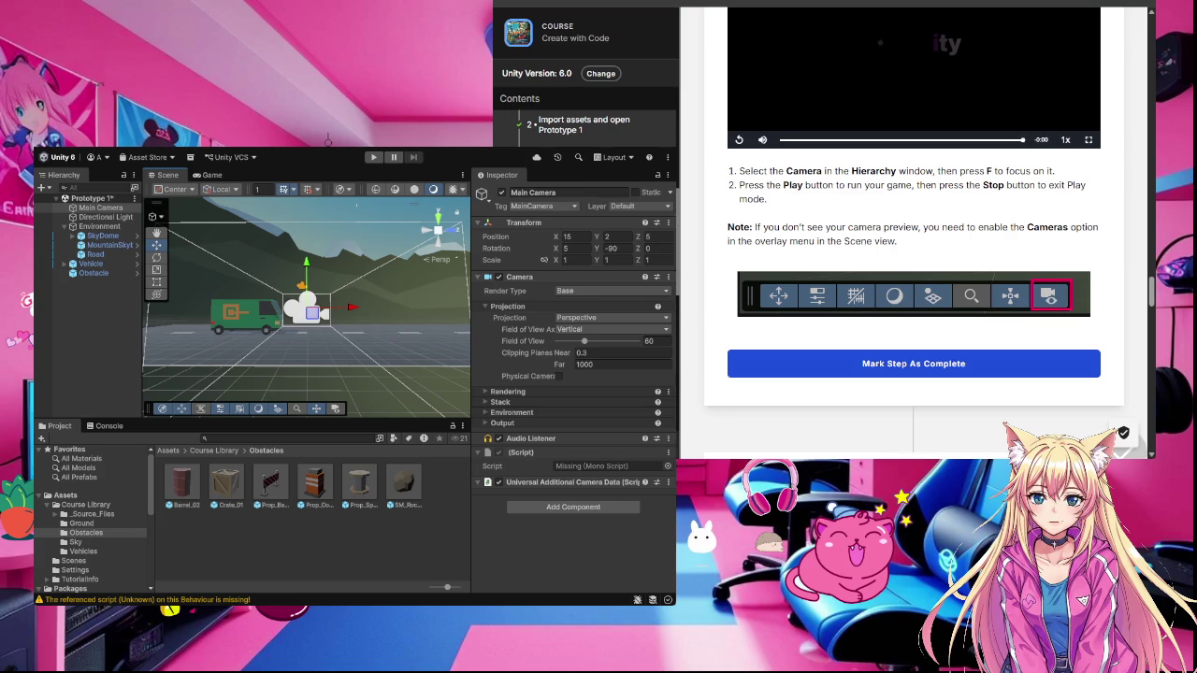
Step: Mark step 5 complete and play the step 6 'Move the camera behind the vehicle' video
{"action": "left_click", "coordinate": [949, 364]}
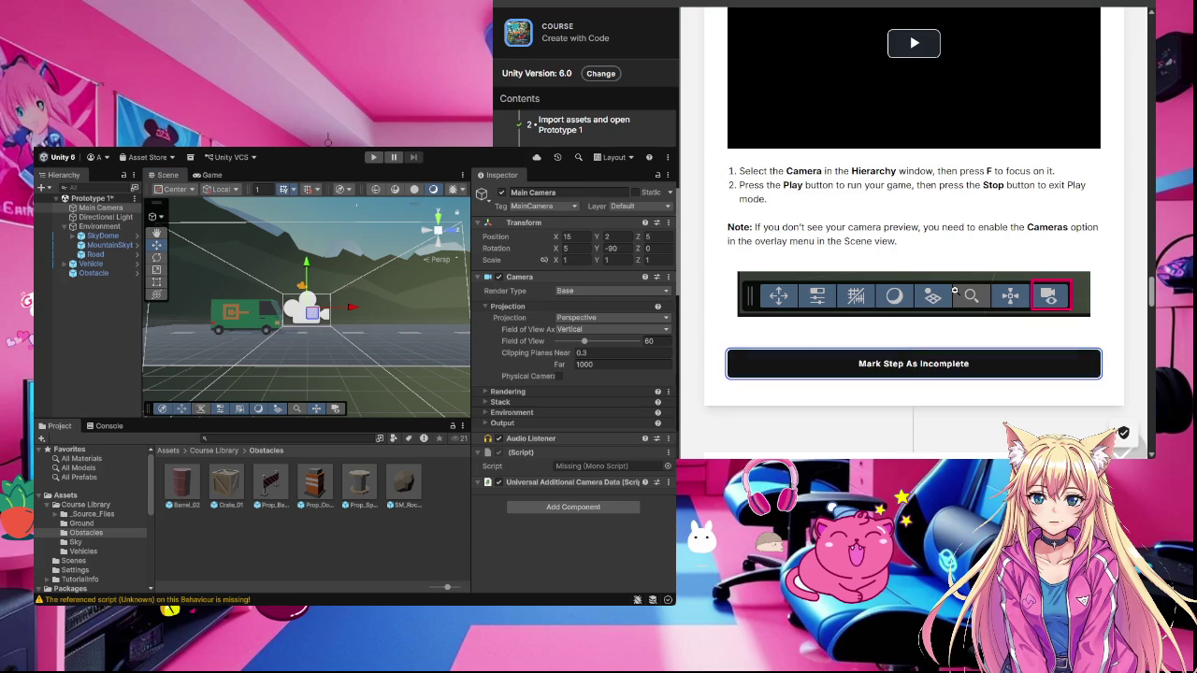
{"action": "scroll", "coordinate": [956, 292], "scroll_direction": "up", "scroll_amount": 6}
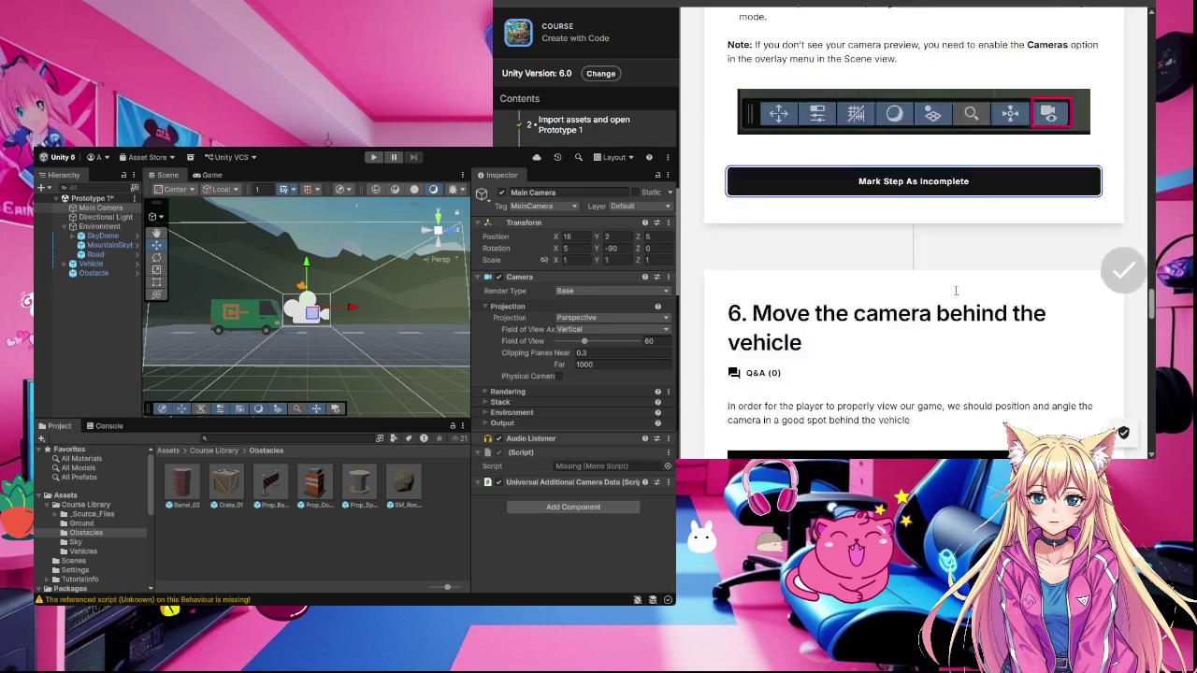
{"action": "scroll", "coordinate": [956, 293], "scroll_direction": "down", "scroll_amount": 5}
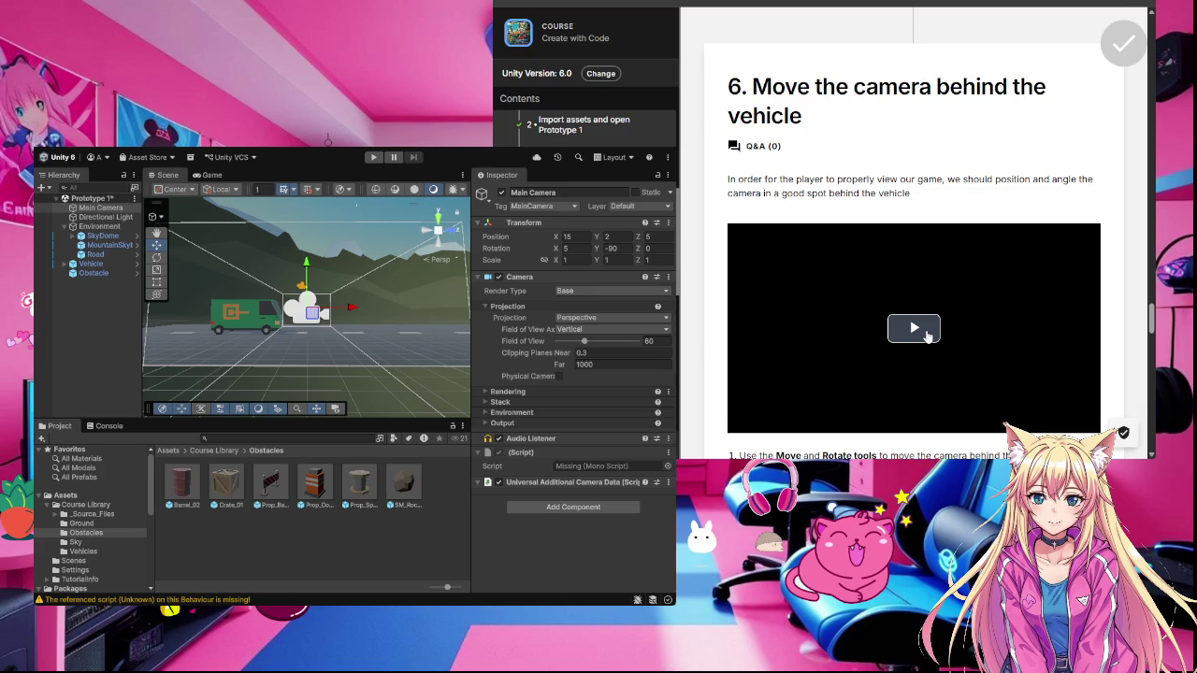
{"action": "scroll", "coordinate": [926, 334], "scroll_direction": "down", "scroll_amount": 2}
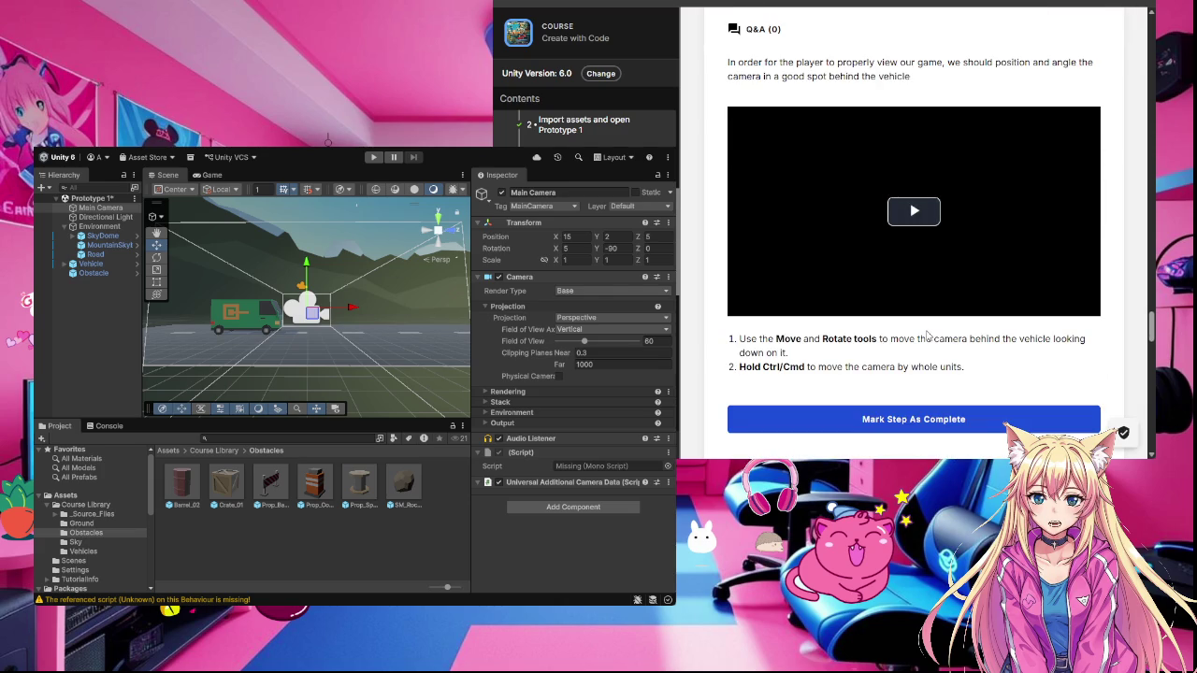
{"action": "scroll", "coordinate": [926, 334], "scroll_direction": "up", "scroll_amount": 1}
{"action": "left_click", "coordinate": [899, 275]}
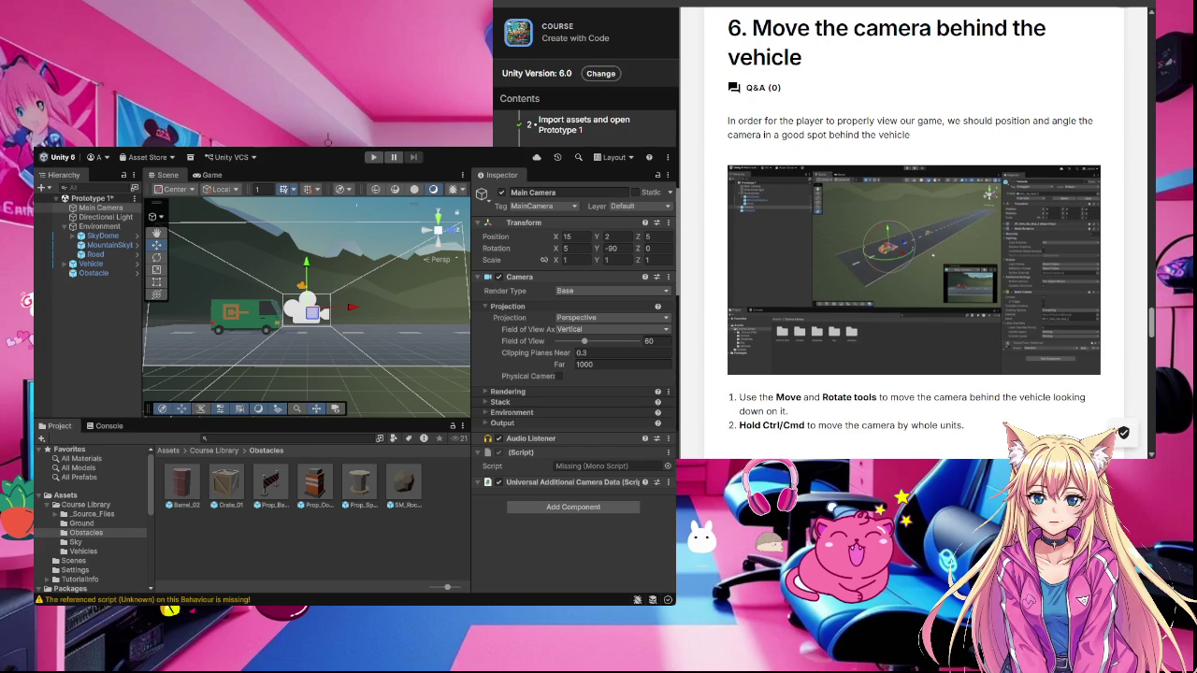
Step: Dock the Hierarchy above the Inspector and show the Main Camera's preview in the Scene view
{"action": "mouse_move", "coordinate": [1052, 291]}
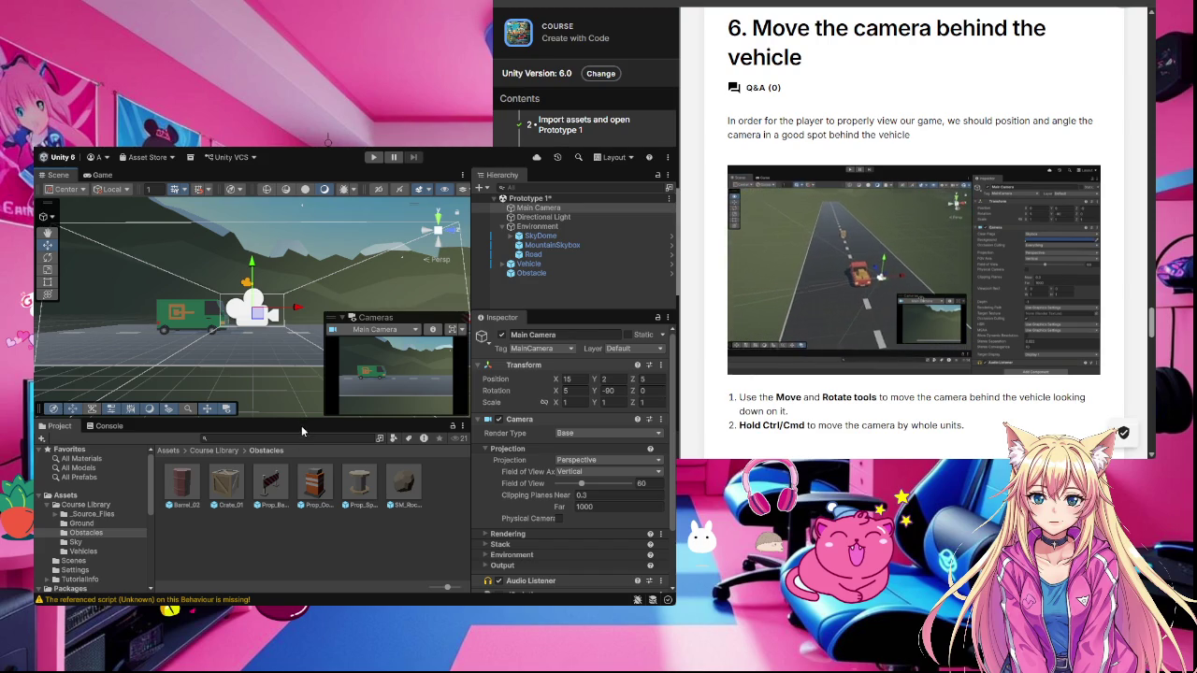
Step: Enlarge the Scene view and cycle the camera through Rotate, Scale and Transform tools, back to Move
{"action": "left_click_drag", "start_coordinate": [300, 418], "coordinate": [296, 461]}
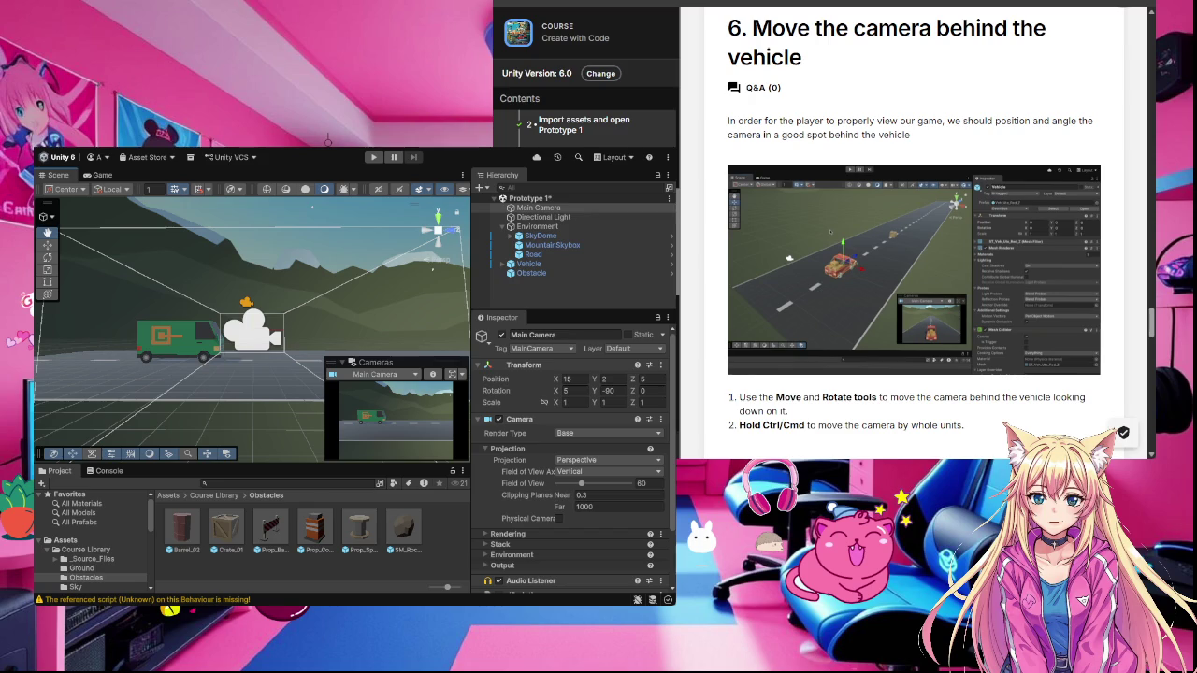
{"action": "key", "text": "e"}
{"action": "key", "text": "r"}
{"action": "key", "text": "y"}
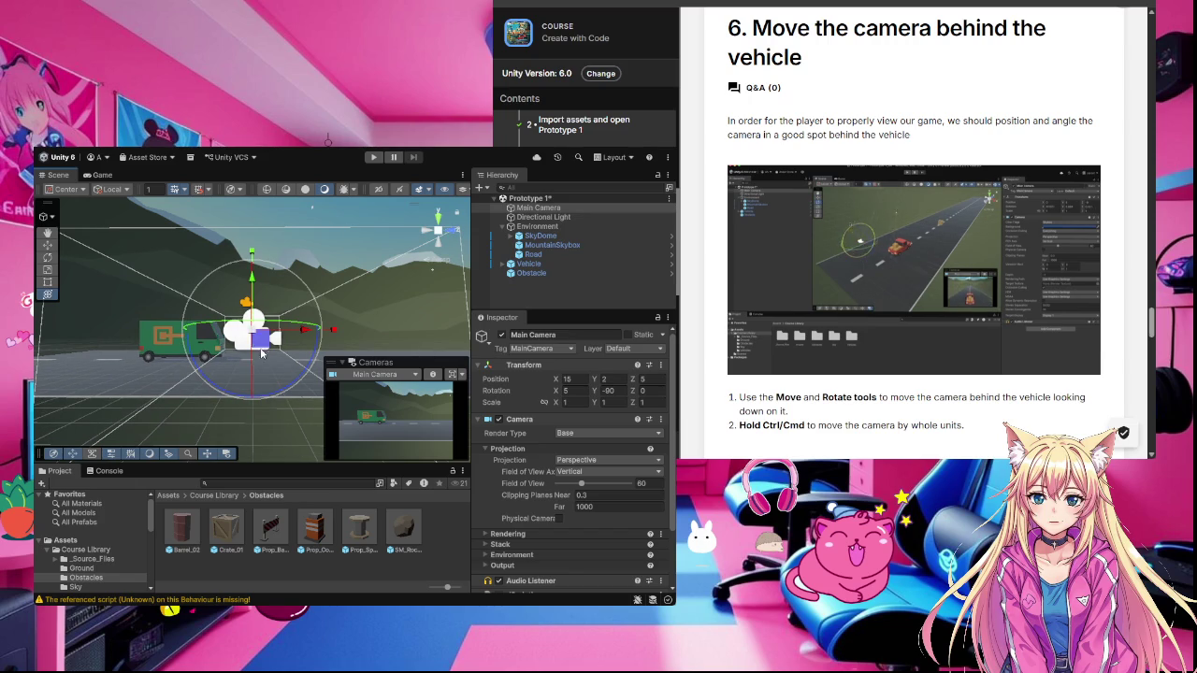
{"action": "left_click", "coordinate": [47, 245]}
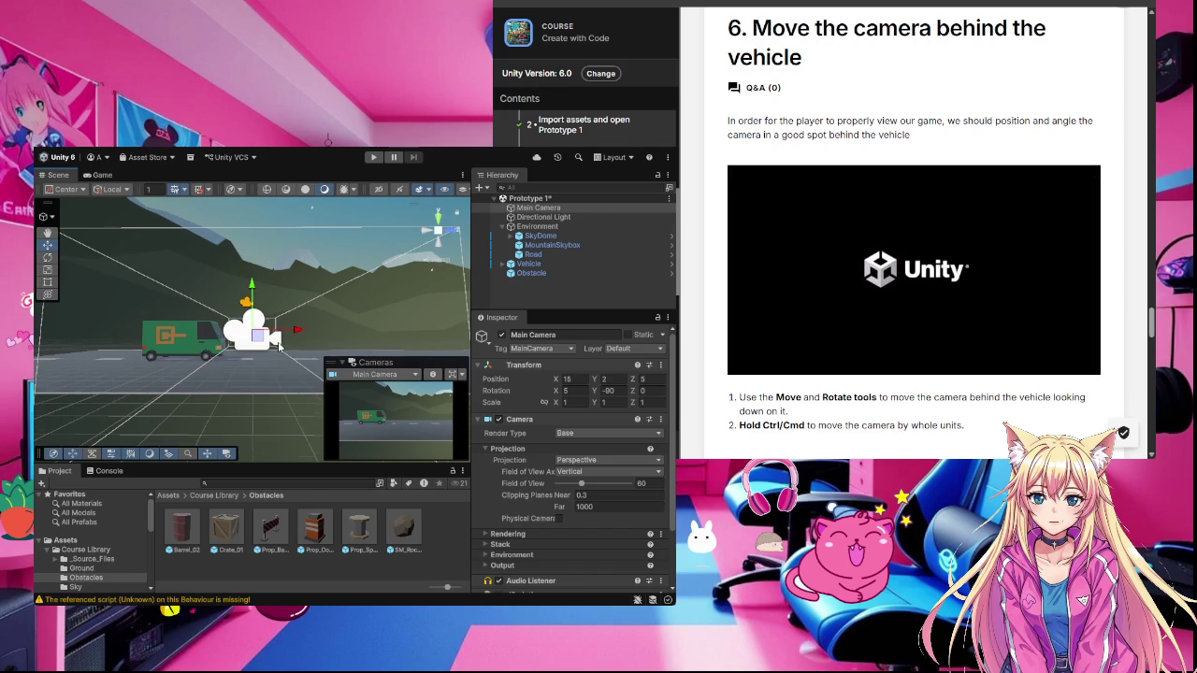
Step: Shift the Main Camera along its Z axis and turn it toward the green van
{"action": "mouse_move", "coordinate": [299, 328]}
{"action": "left_mouse_down"}
{"action": "mouse_move", "coordinate": [160, 329]}
{"action": "mouse_move", "coordinate": [120, 299]}
{"action": "mouse_move", "coordinate": [164, 352]}
{"action": "mouse_move", "coordinate": [164, 332]}
{"action": "mouse_move", "coordinate": [127, 304]}
{"action": "mouse_move", "coordinate": [216, 345]}
{"action": "mouse_move", "coordinate": [120, 301]}
{"action": "mouse_move", "coordinate": [101, 264]}
{"action": "left_mouse_up"}
{"action": "left_click", "coordinate": [48, 257]}
{"action": "left_click_drag", "start_coordinate": [145, 308], "coordinate": [111, 312]}
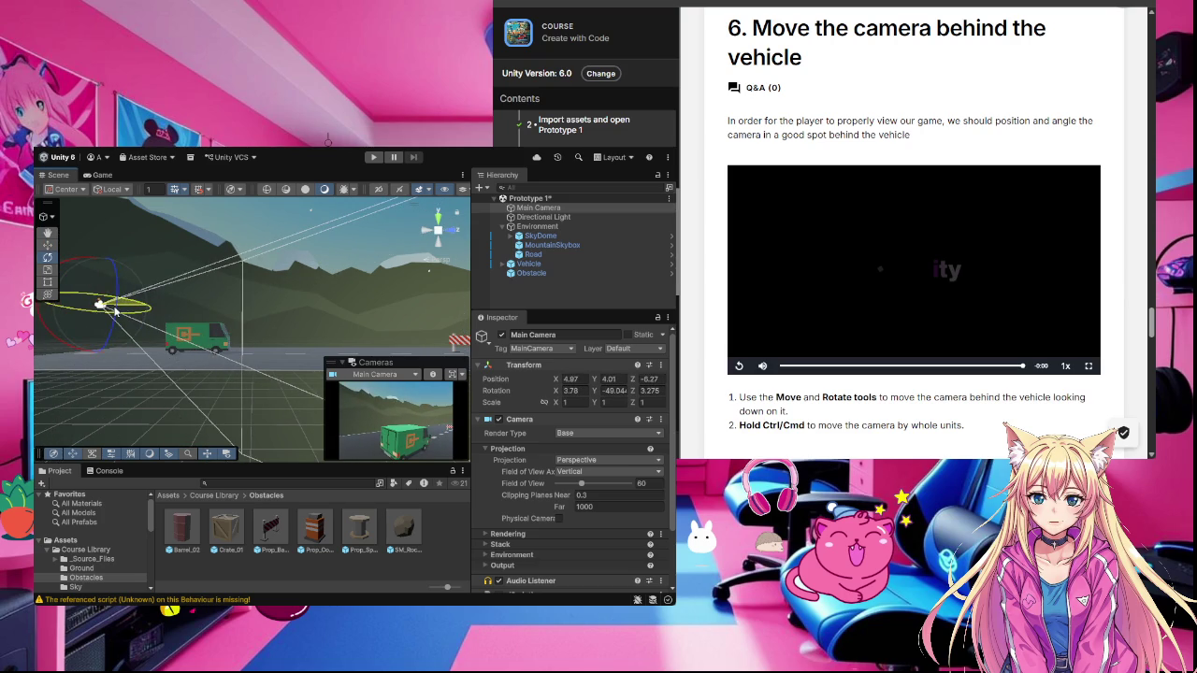
{"action": "left_click", "coordinate": [48, 246]}
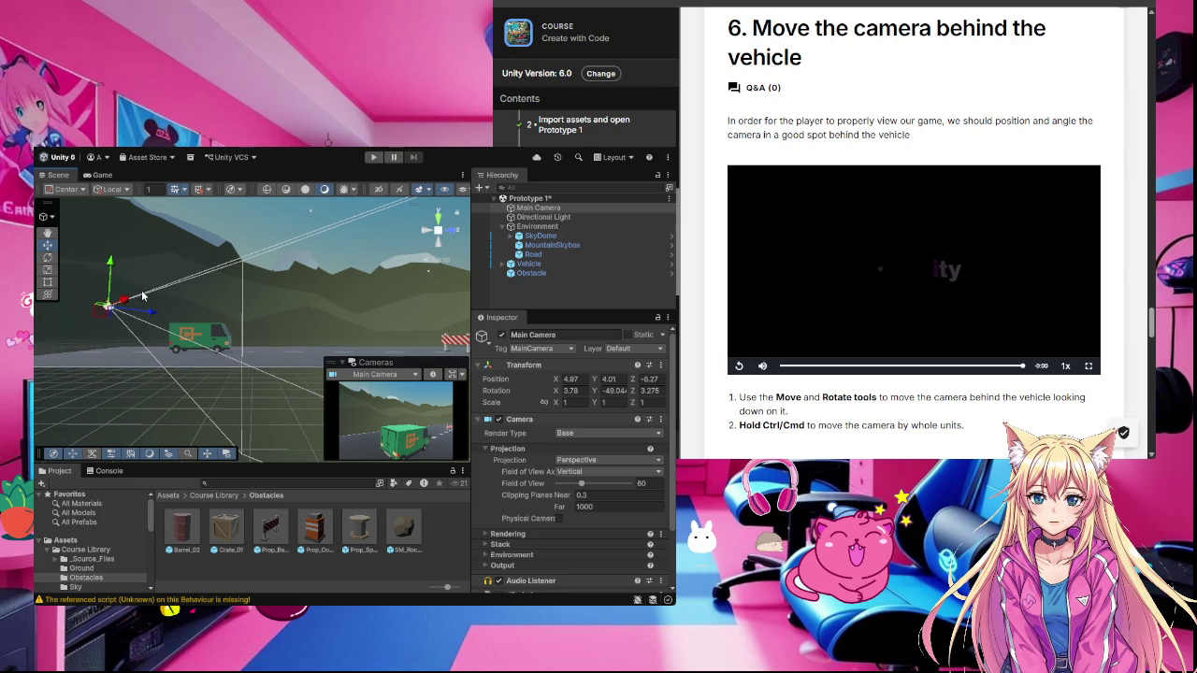
{"action": "left_click_drag", "start_coordinate": [169, 317], "coordinate": [384, 333]}
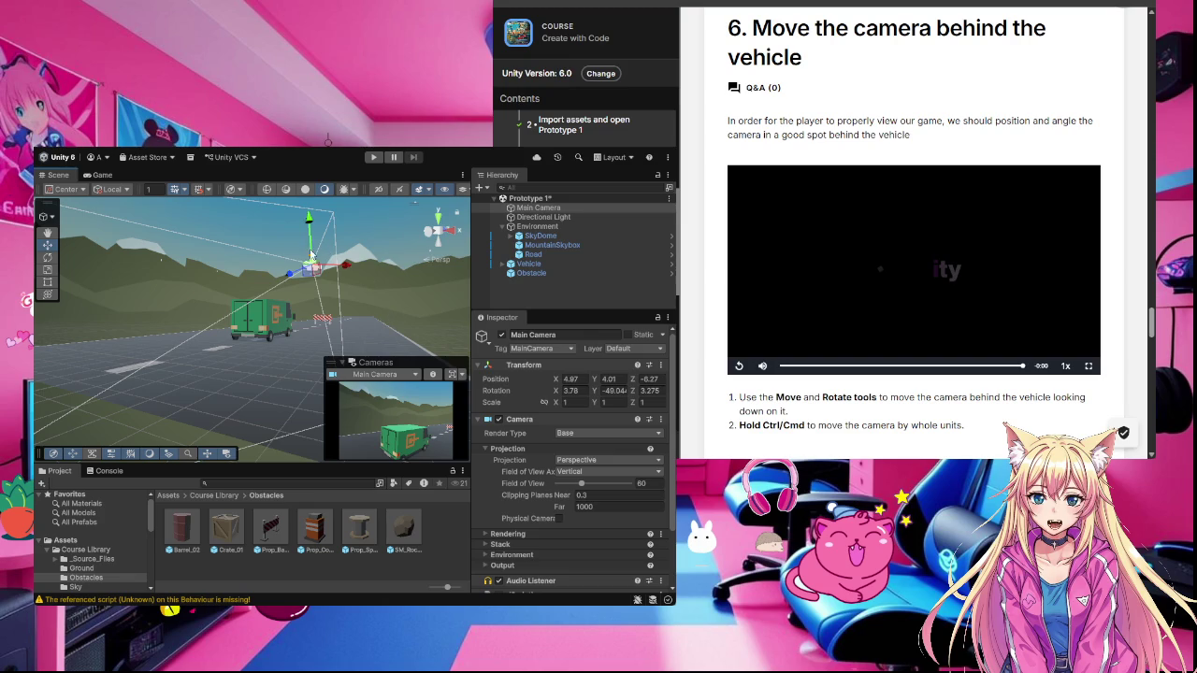
Step: Rotate the camera further to aim down the road behind the van, levelling its tilt
{"action": "left_click", "coordinate": [47, 258]}
{"action": "mouse_move", "coordinate": [331, 266]}
{"action": "left_mouse_down"}
{"action": "mouse_move", "coordinate": [429, 268]}
{"action": "mouse_move", "coordinate": [408, 318]}
{"action": "left_mouse_up"}
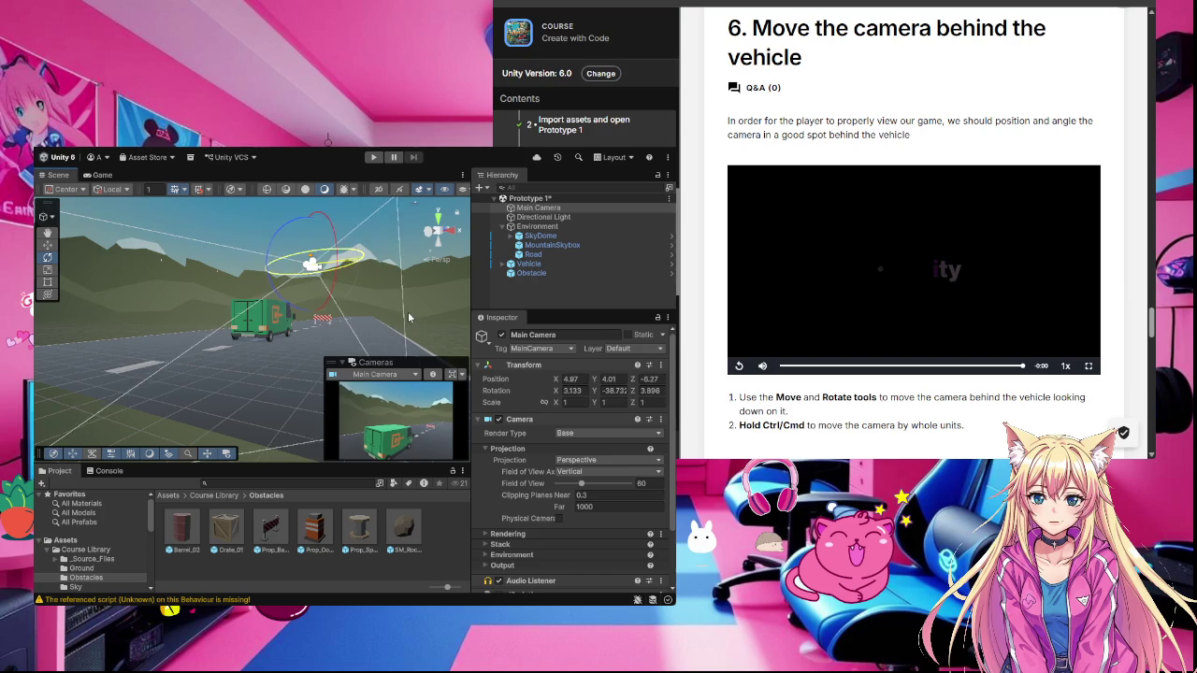
{"action": "mouse_move", "coordinate": [362, 258]}
{"action": "left_mouse_down"}
{"action": "mouse_move", "coordinate": [312, 247]}
{"action": "mouse_move", "coordinate": [347, 239]}
{"action": "mouse_move", "coordinate": [349, 259]}
{"action": "left_mouse_up"}
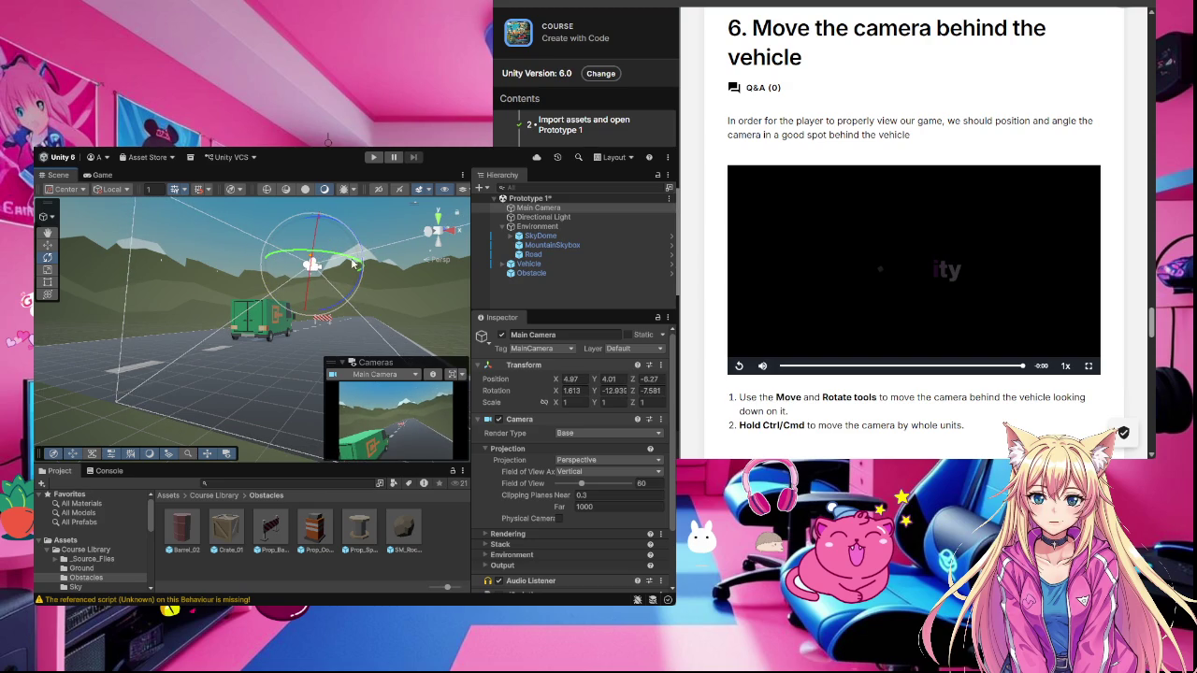
{"action": "left_click_drag", "start_coordinate": [363, 269], "coordinate": [362, 255]}
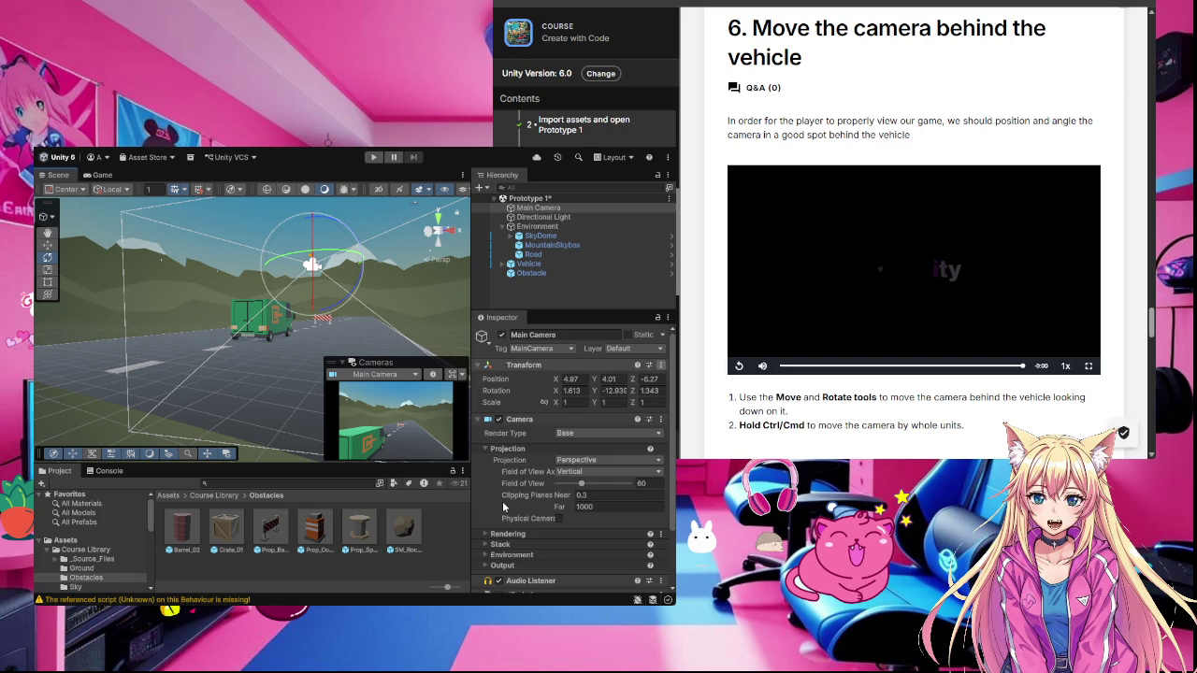
Step: Undo the camera rotation back to zero and slide the Main Camera left behind the van
{"action": "key", "text": "ctrl+z"}
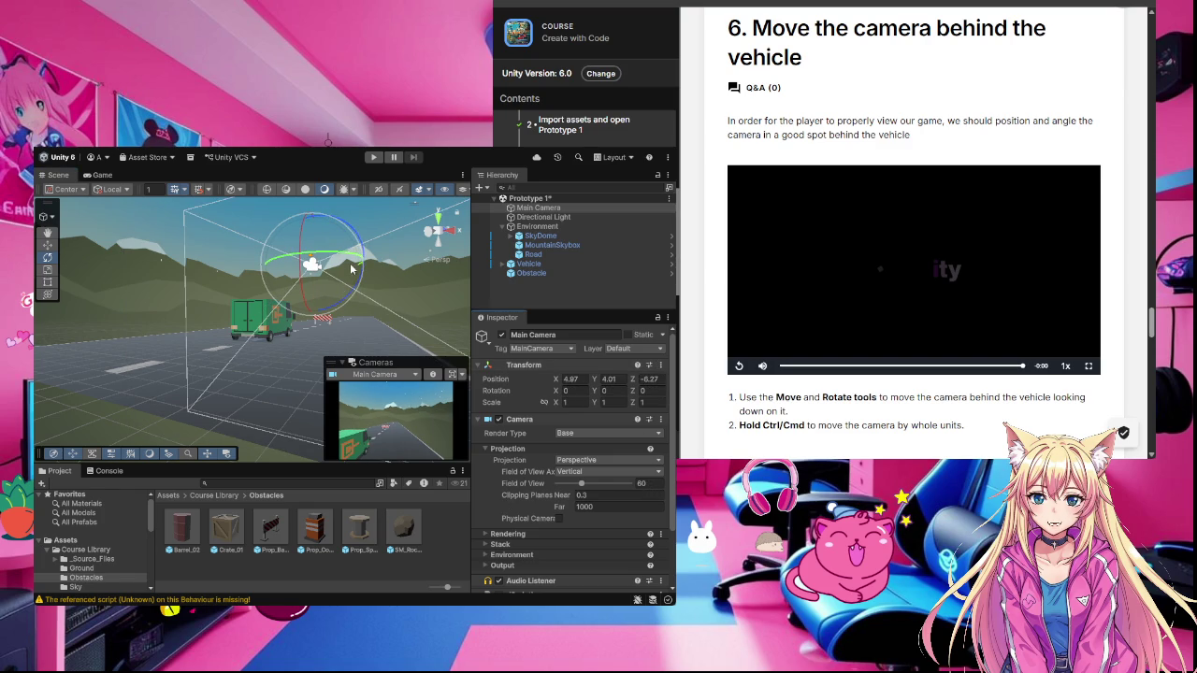
{"action": "left_click_drag", "start_coordinate": [352, 318], "coordinate": [372, 298]}
{"action": "left_click", "coordinate": [47, 244]}
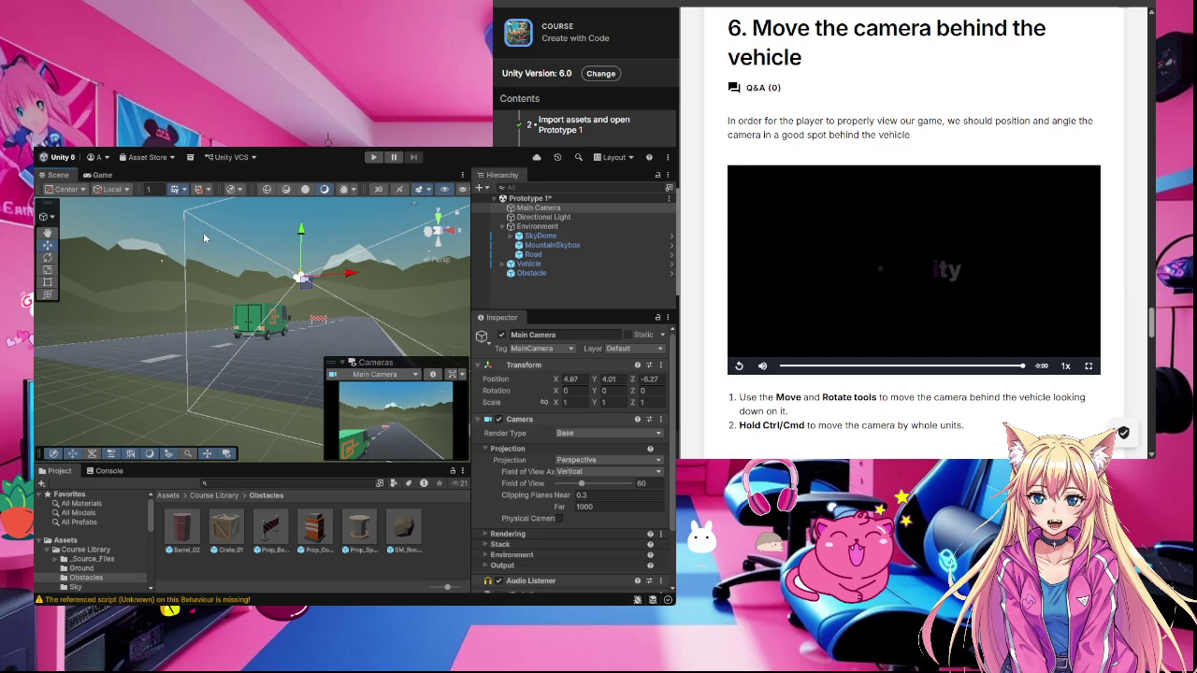
{"action": "mouse_move", "coordinate": [346, 274]}
{"action": "left_mouse_down"}
{"action": "mouse_move", "coordinate": [269, 263]}
{"action": "mouse_move", "coordinate": [228, 293]}
{"action": "mouse_move", "coordinate": [187, 256]}
{"action": "left_mouse_up"}
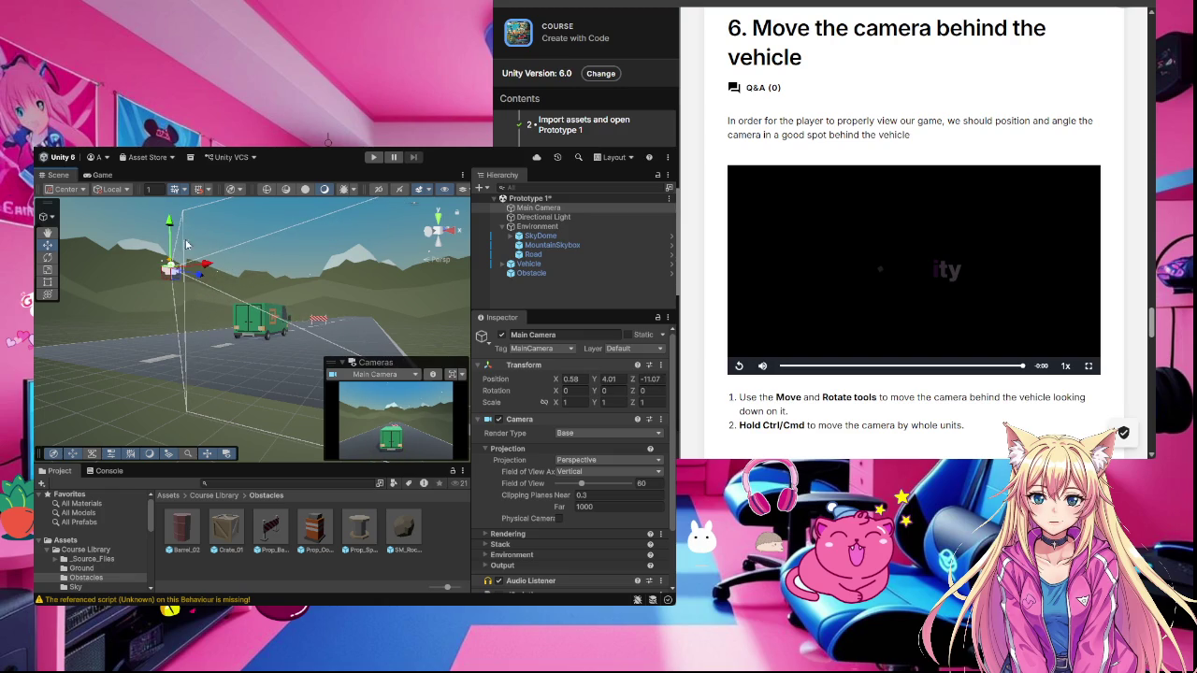
Step: Tilt the Main Camera down toward the road to about 11.75 on X
{"action": "left_click", "coordinate": [47, 257]}
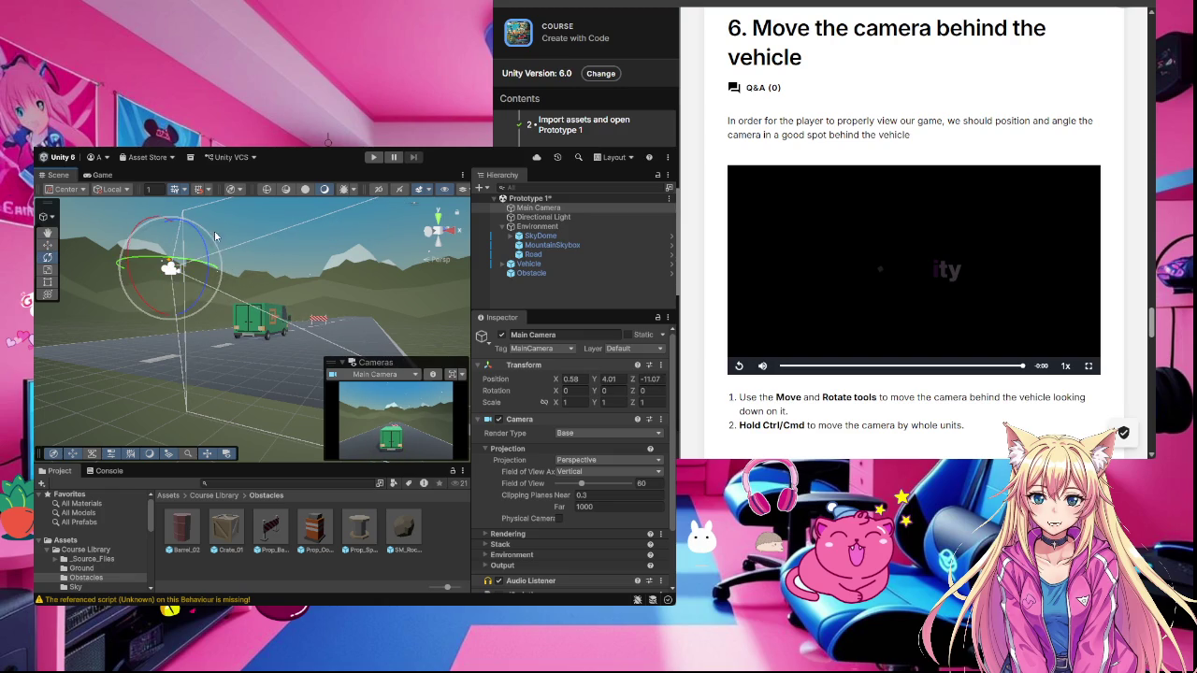
{"action": "left_click", "coordinate": [452, 235]}
{"action": "left_click_drag", "start_coordinate": [266, 265], "coordinate": [265, 291]}
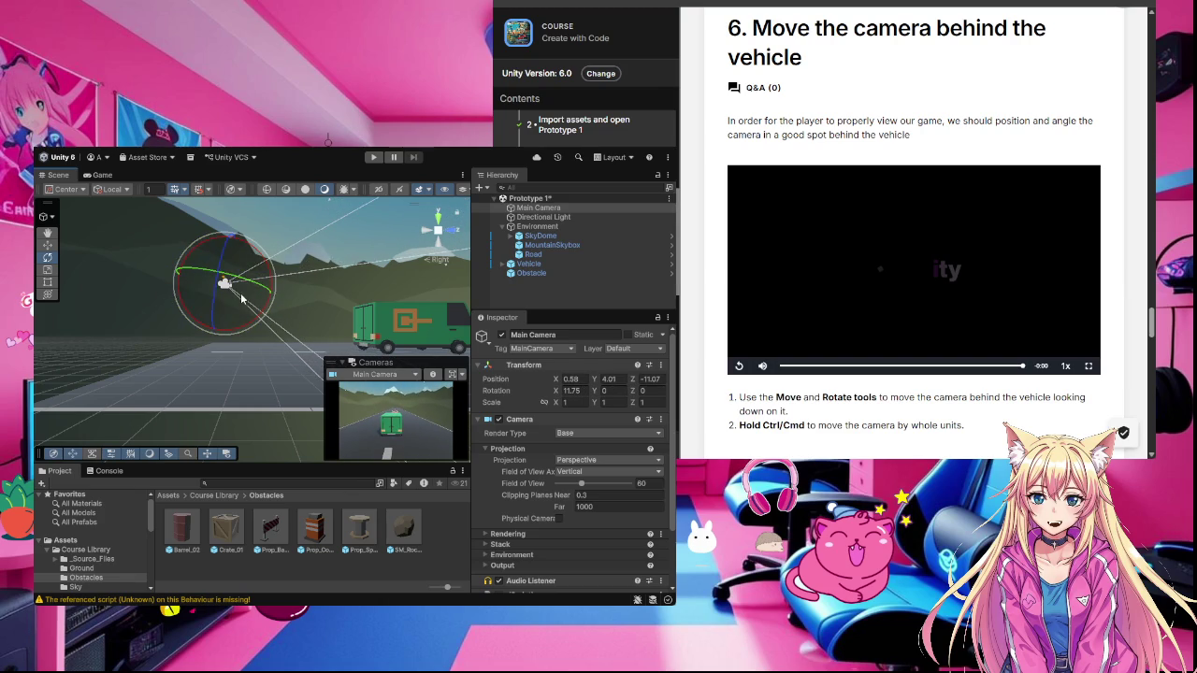
Step: Pull the camera back and raise it to position 0.58, 5.389, -12.776
{"action": "left_click", "coordinate": [48, 245]}
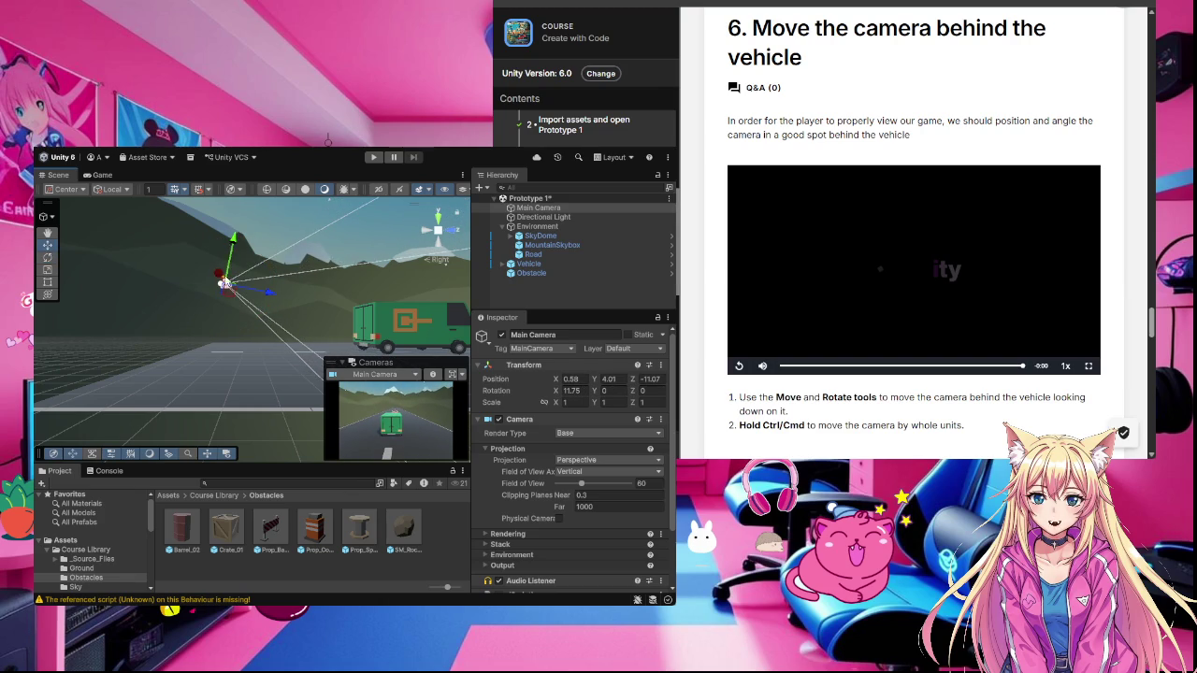
{"action": "left_click_drag", "start_coordinate": [280, 296], "coordinate": [240, 289]}
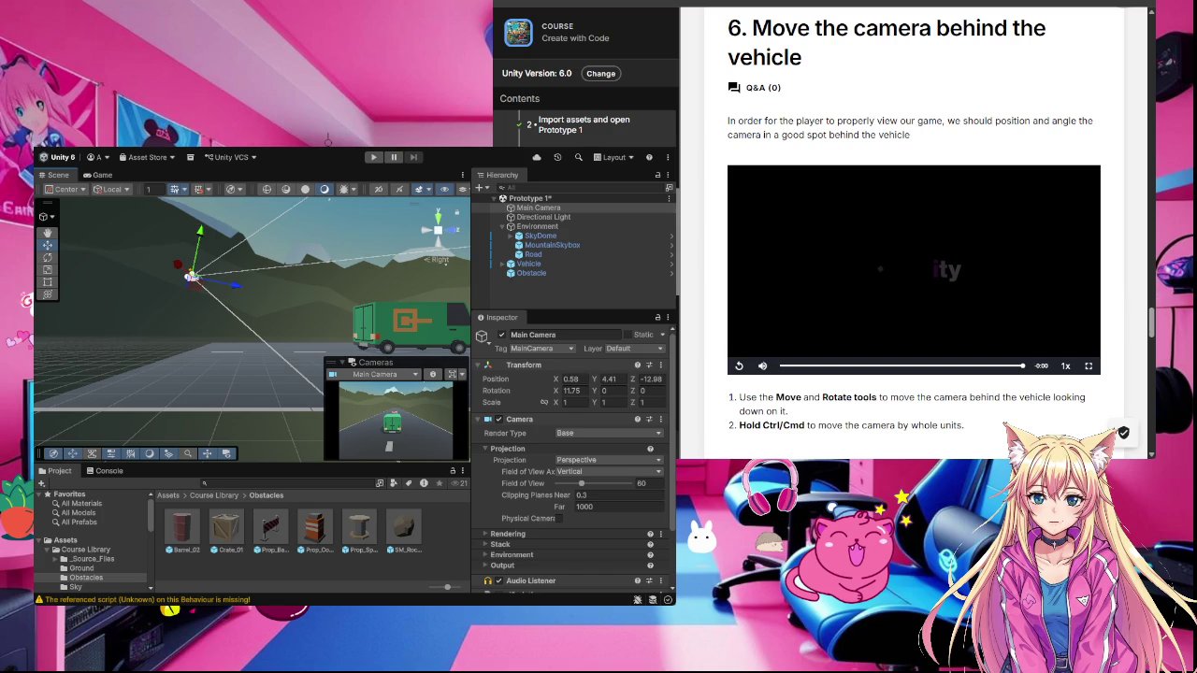
{"action": "mouse_move", "coordinate": [230, 290]}
{"action": "left_mouse_down"}
{"action": "mouse_move", "coordinate": [258, 297]}
{"action": "mouse_move", "coordinate": [239, 296]}
{"action": "left_mouse_up"}
{"action": "left_click_drag", "start_coordinate": [198, 227], "coordinate": [204, 227]}
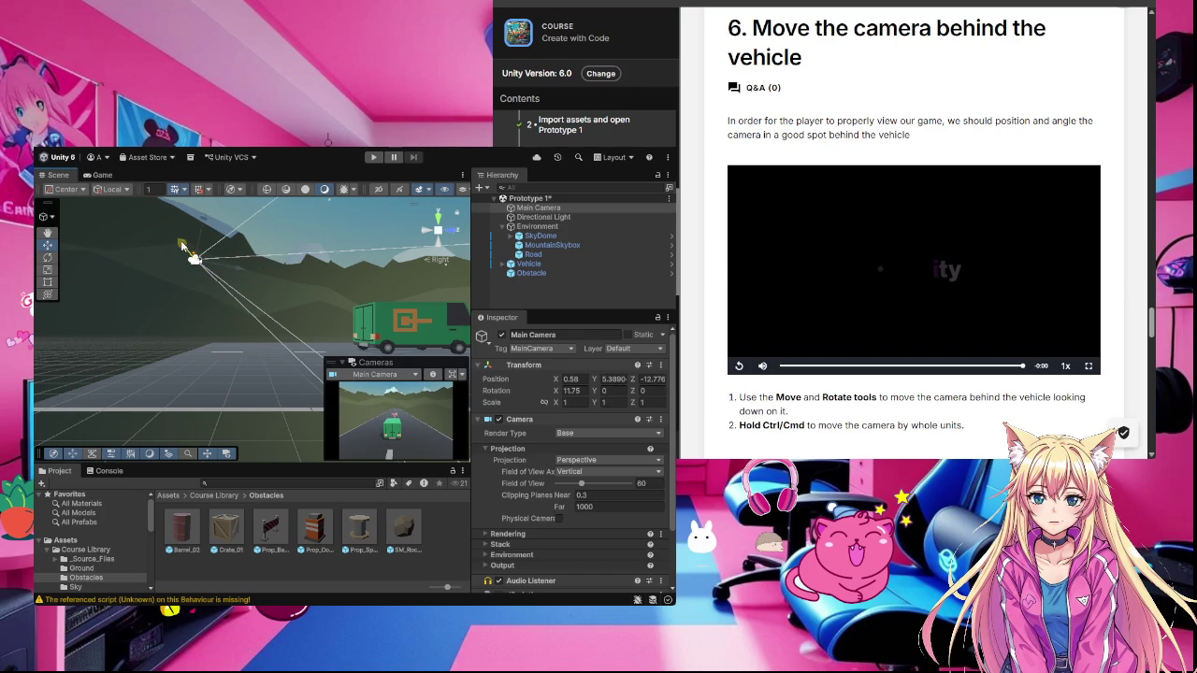
{"action": "mouse_move", "coordinate": [186, 245]}
{"action": "left_mouse_down"}
{"action": "mouse_move", "coordinate": [171, 248]}
{"action": "mouse_move", "coordinate": [196, 251]}
{"action": "mouse_move", "coordinate": [182, 250]}
{"action": "left_mouse_up"}
Step: Mark the camera tutorial step complete, scroll to section 7, and start play-testing the scene
{"action": "scroll", "coordinate": [884, 248], "scroll_direction": "down", "scroll_amount": 3}
{"action": "left_click", "coordinate": [883, 248]}
{"action": "scroll", "coordinate": [1035, 299], "scroll_direction": "down", "scroll_amount": 3}
{"action": "scroll", "coordinate": [1036, 306], "scroll_direction": "down", "scroll_amount": 1}
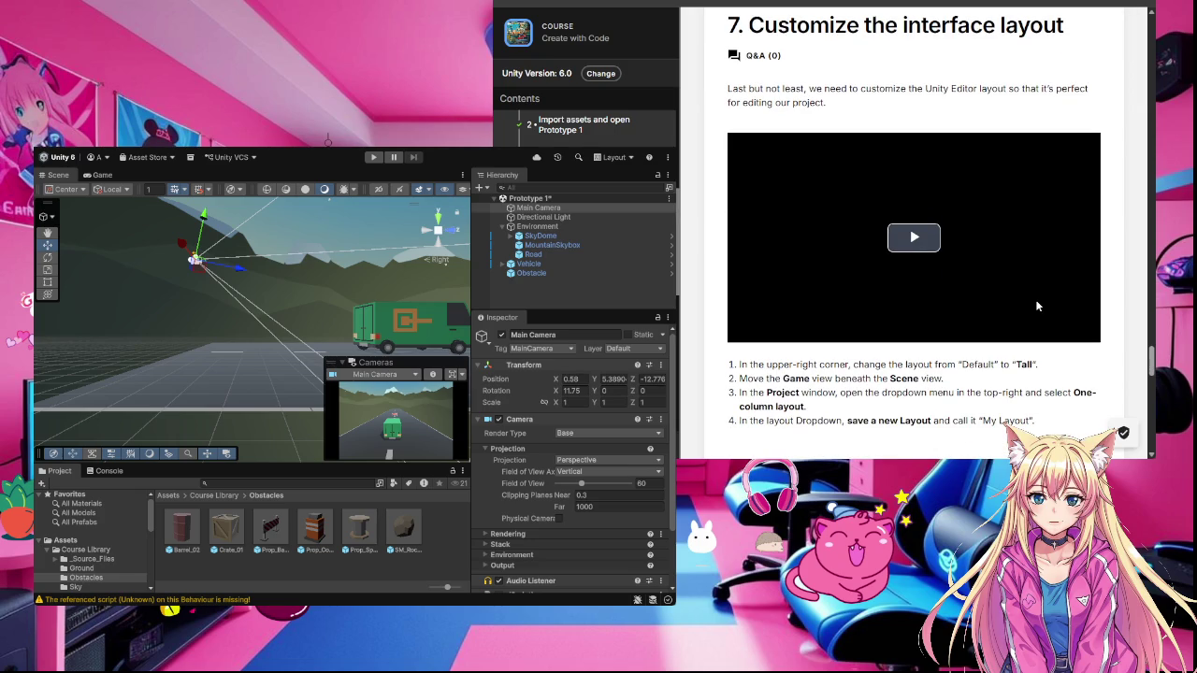
{"action": "scroll", "coordinate": [1035, 306], "scroll_direction": "down", "scroll_amount": 8}
{"action": "scroll", "coordinate": [1036, 305], "scroll_direction": "up", "scroll_amount": 2}
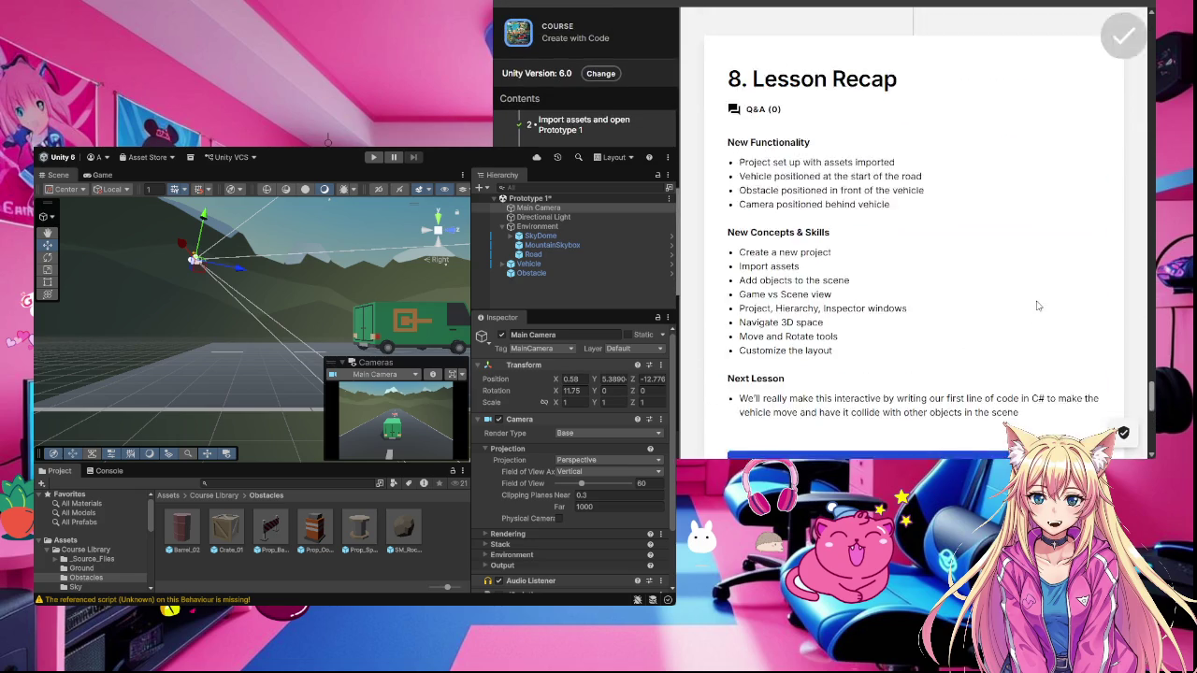
{"action": "scroll", "coordinate": [1036, 306], "scroll_direction": "up", "scroll_amount": 6}
{"action": "scroll", "coordinate": [1036, 308], "scroll_direction": "down", "scroll_amount": 1}
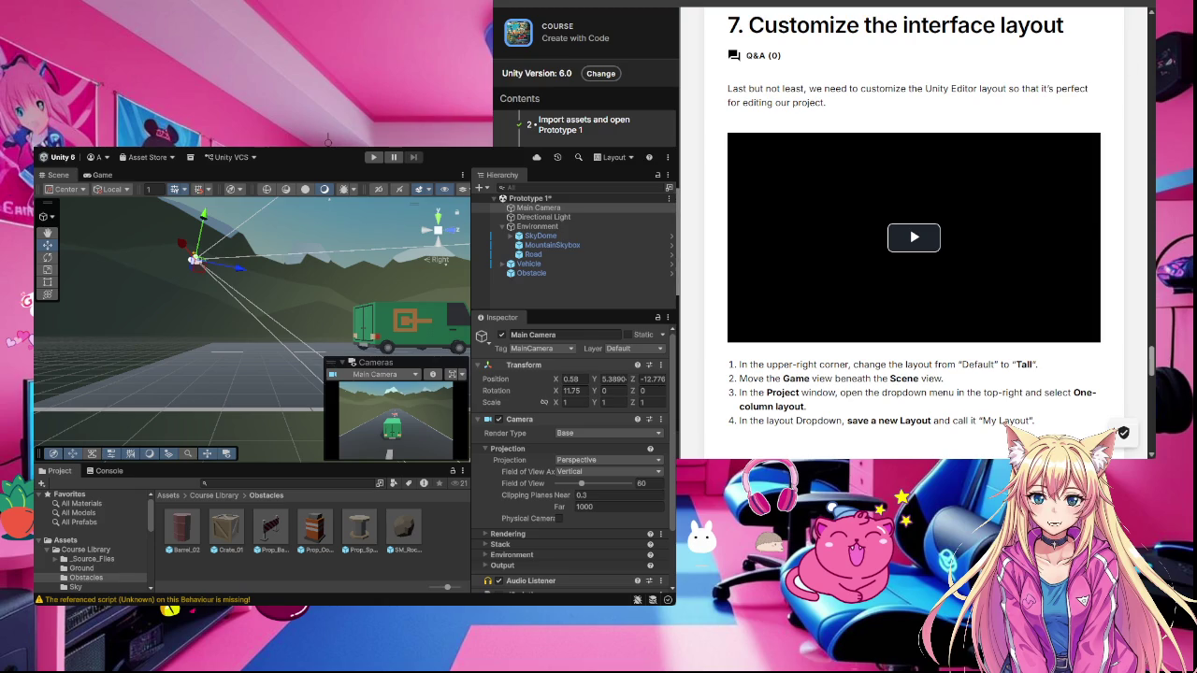
{"action": "left_click", "coordinate": [374, 157]}
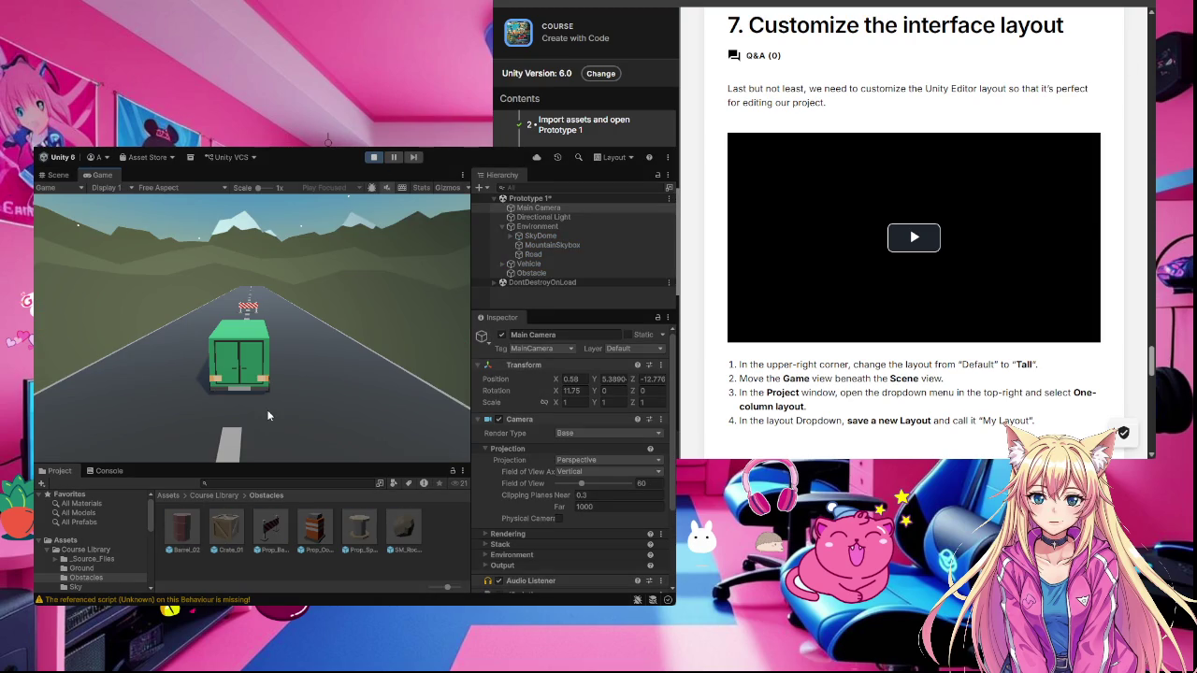
Step: Stop the play-test and save the Prototype 1 scene with Ctrl+S
{"action": "left_click", "coordinate": [374, 159]}
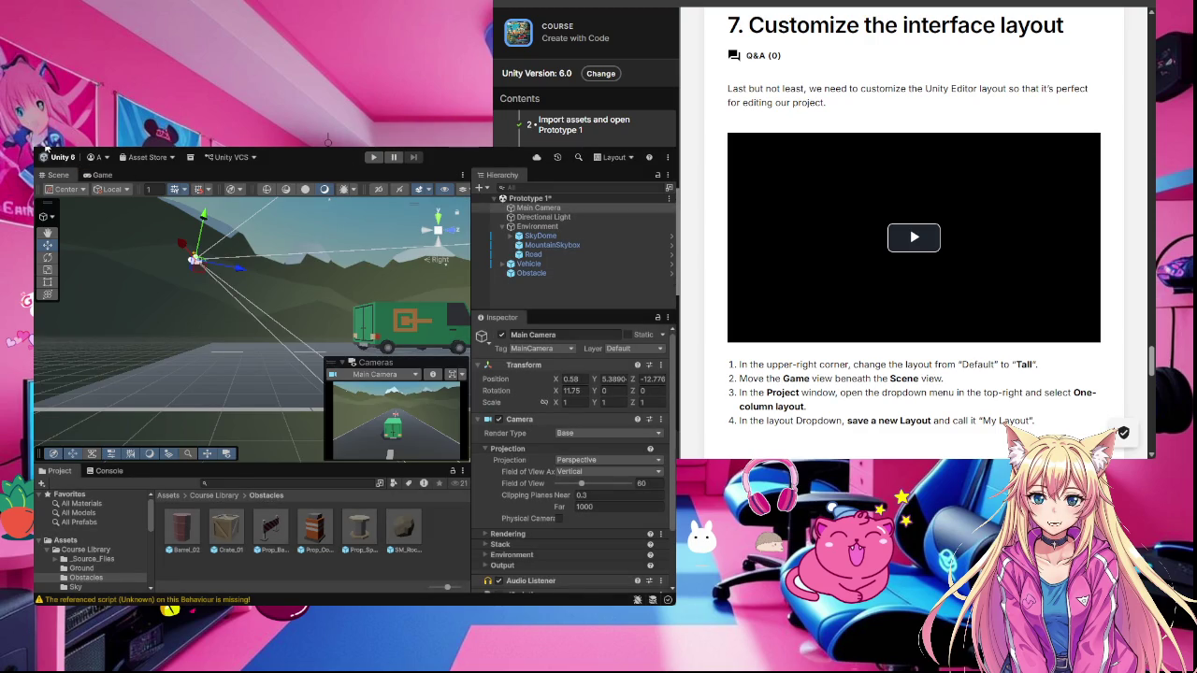
{"action": "key", "text": "ctrl+s"}
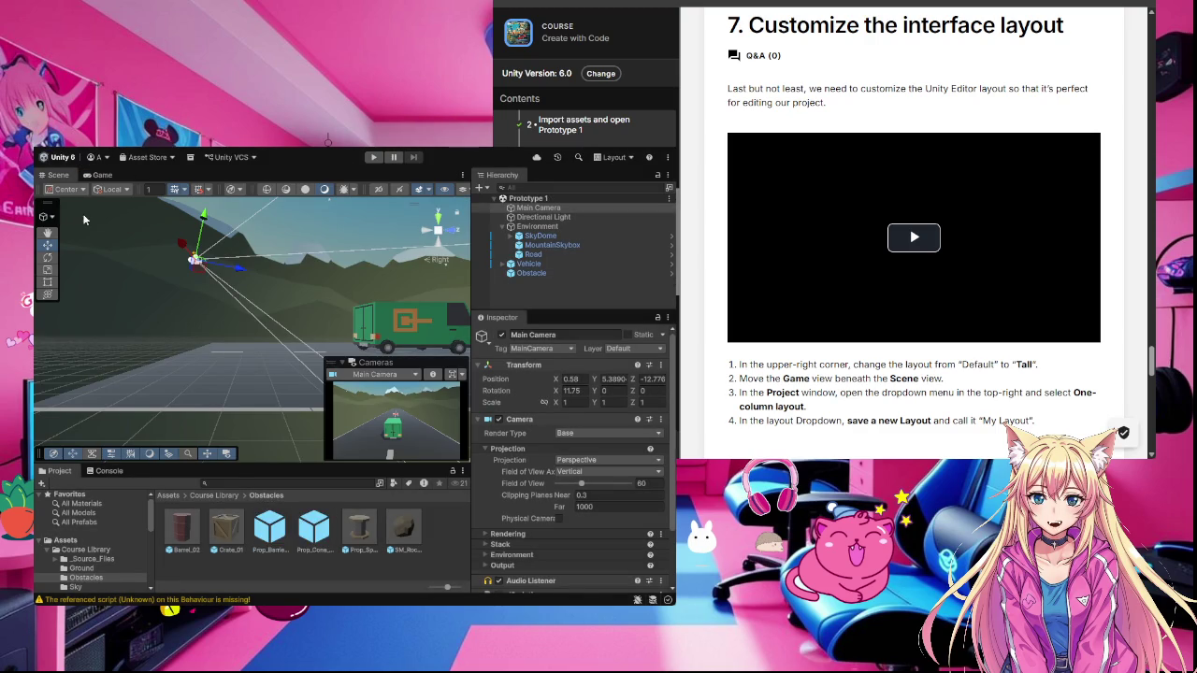